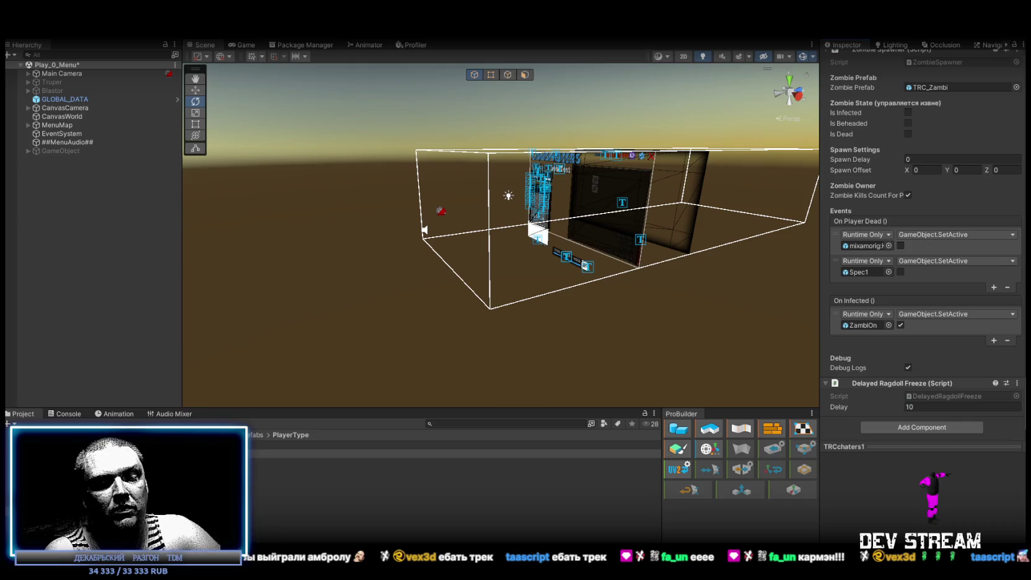
Check the options for the On Player Dead and On Infected events, leaving them unchanged
right_click(856, 220)
left_click(867, 228)
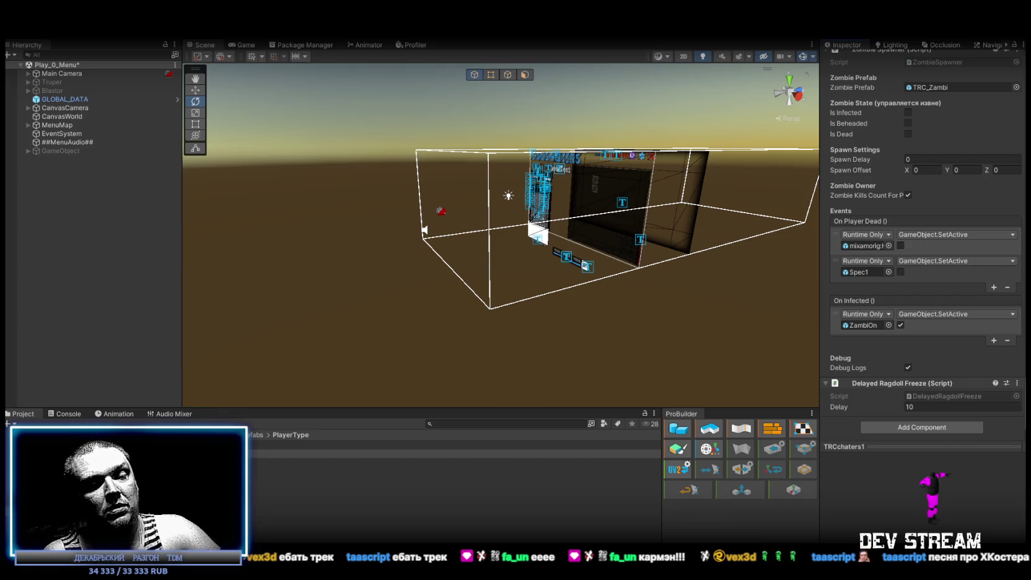
right_click(854, 300)
left_click(862, 305)
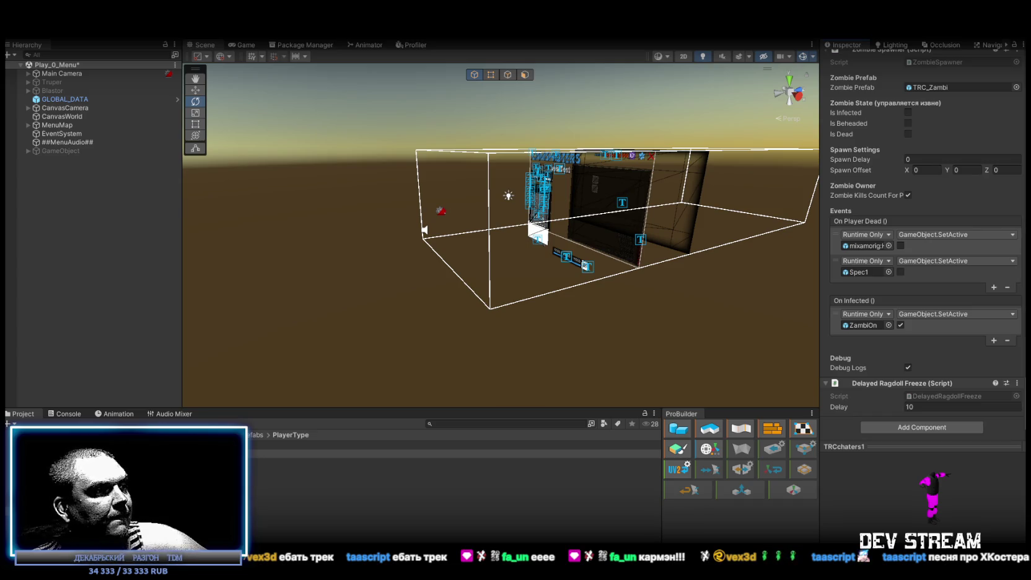
Paste the updated code over all of ZombieSpawner.cs, save it, and return to Unity
key("alt+Tab")
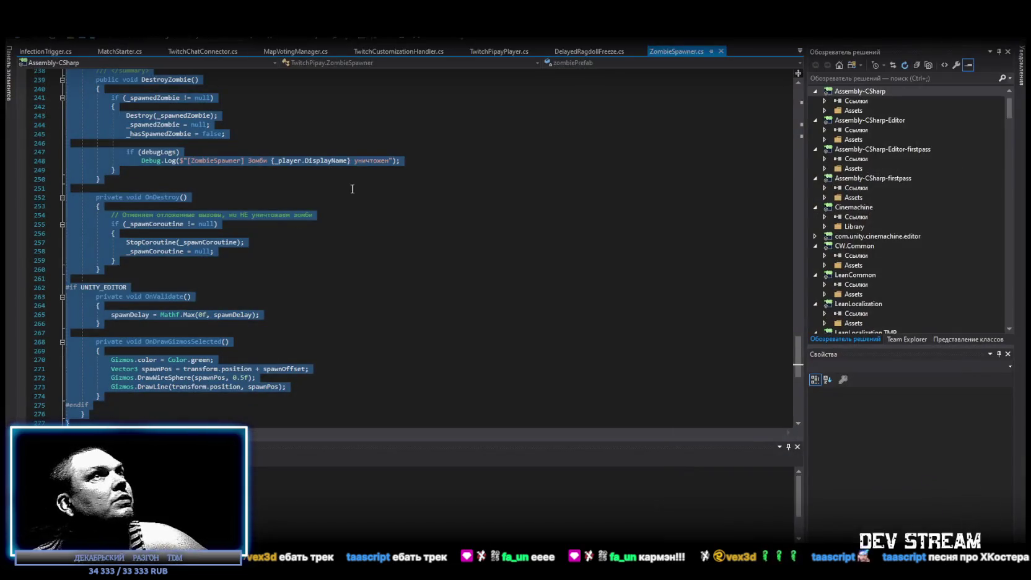
scroll(352, 184, "down", 5)
scroll(175, 343, "up", 7)
key("ctrl+v")
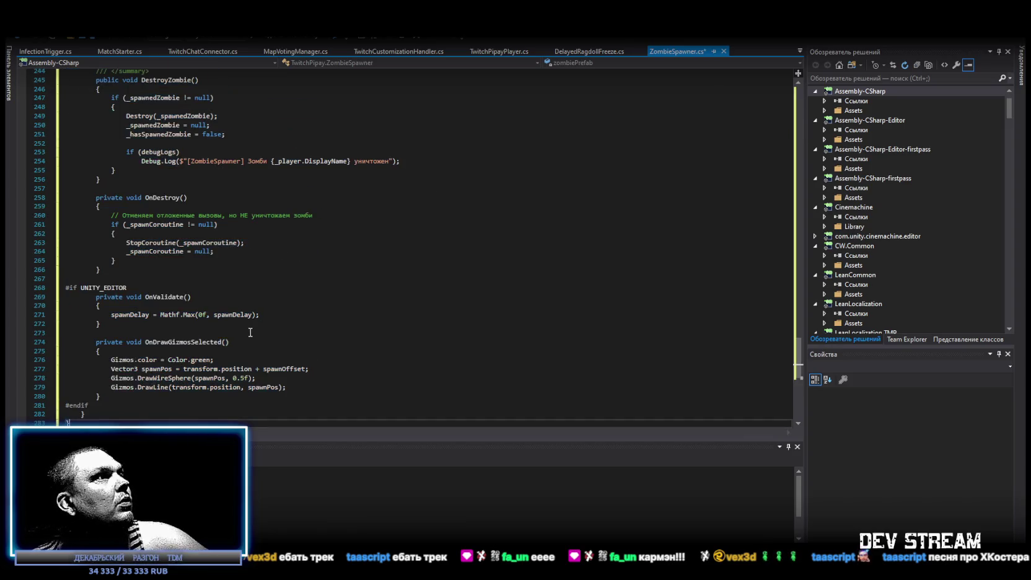
key("ctrl+s")
key("alt+Tab")
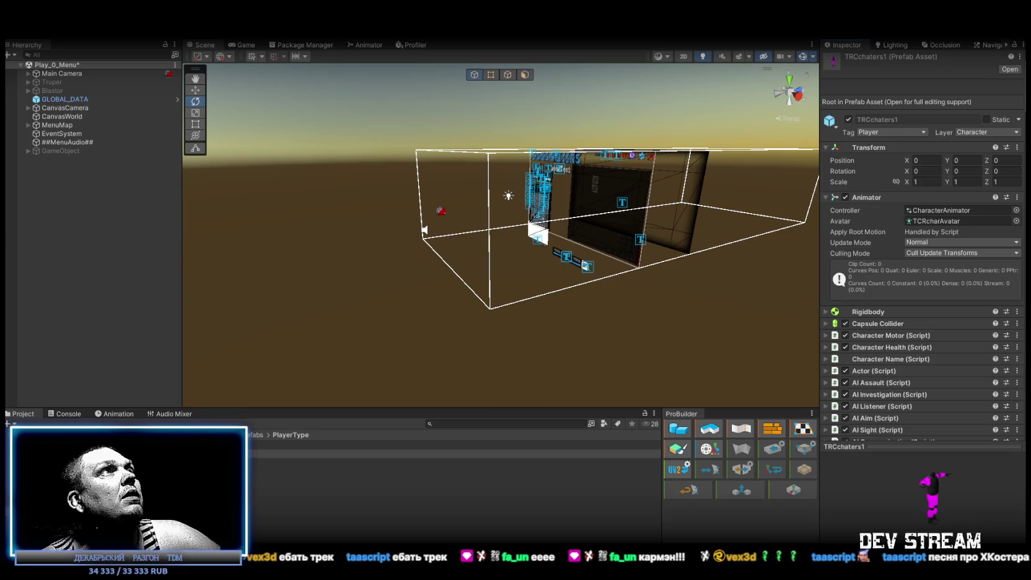
Open the Play_Dust.unity scene from Assets/!Data/!SceneRdy
left_click(19, 19)
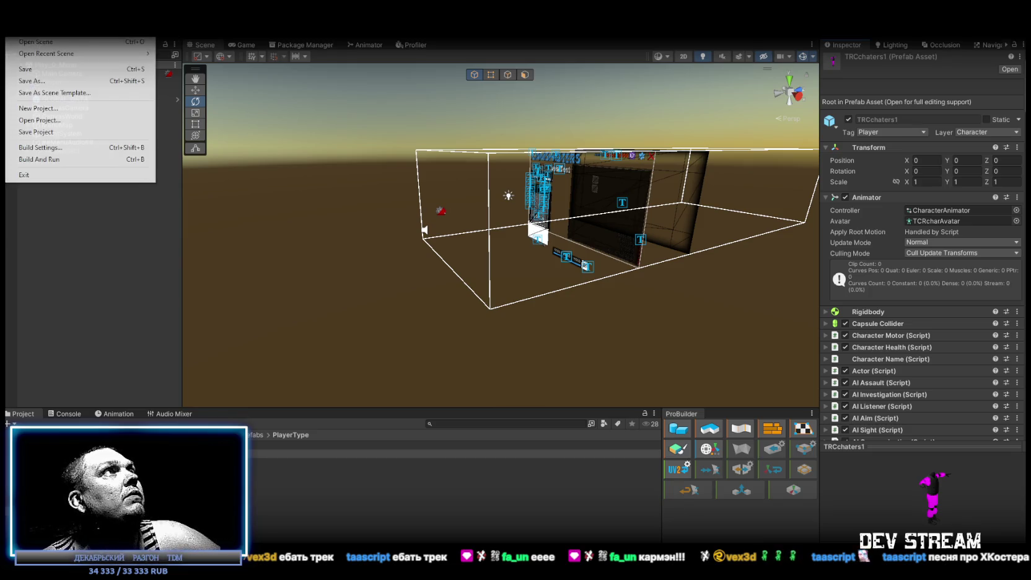
left_click(26, 42)
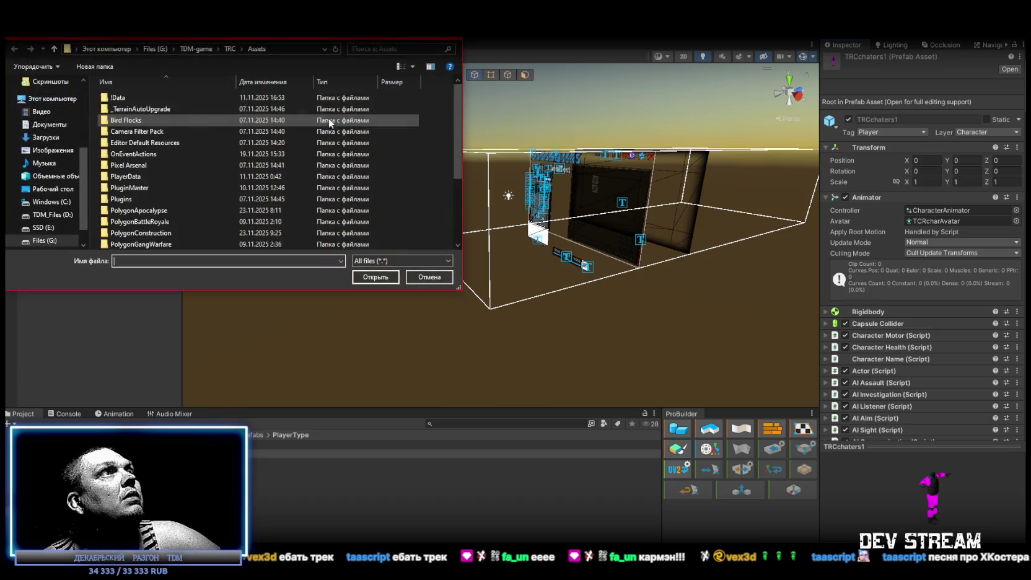
left_click(172, 99)
double_click(171, 99)
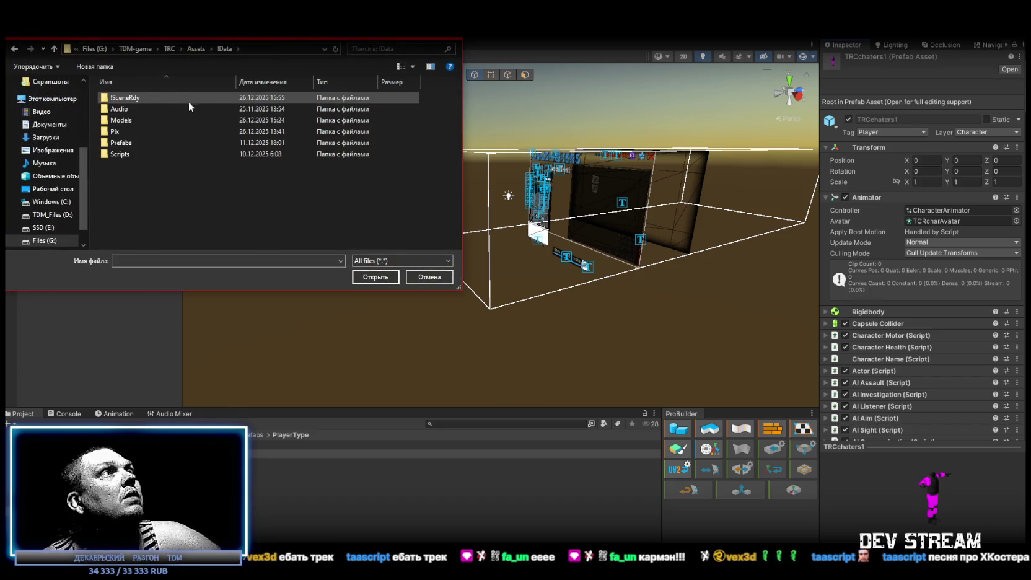
double_click(137, 97)
scroll(168, 173, "down", 3)
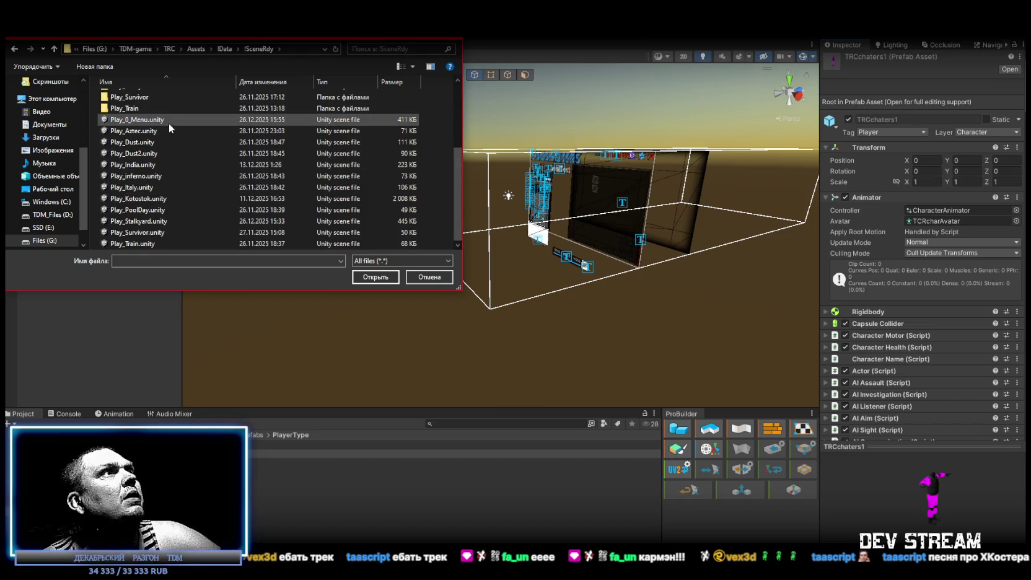
left_click(149, 143)
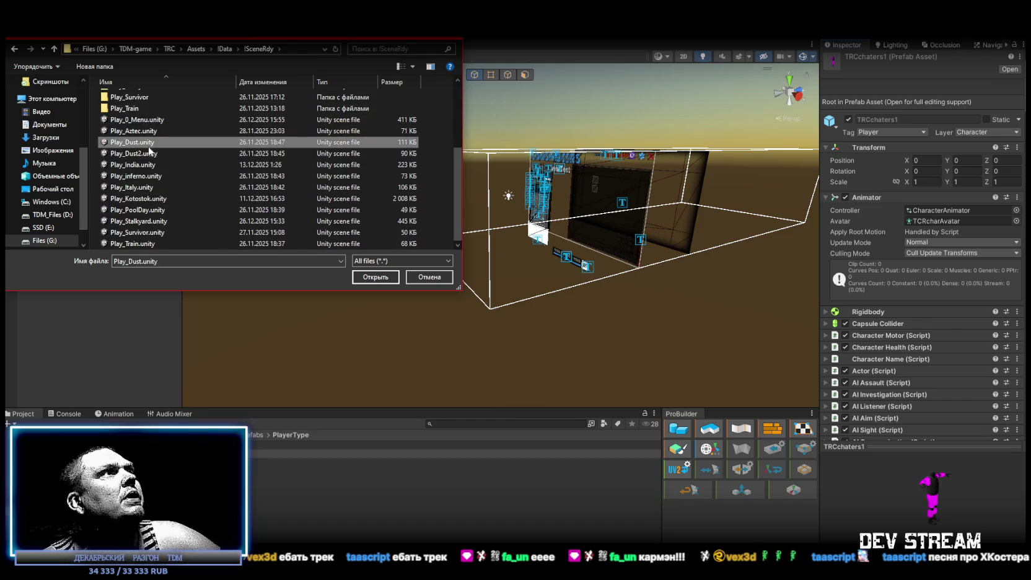
left_click(368, 279)
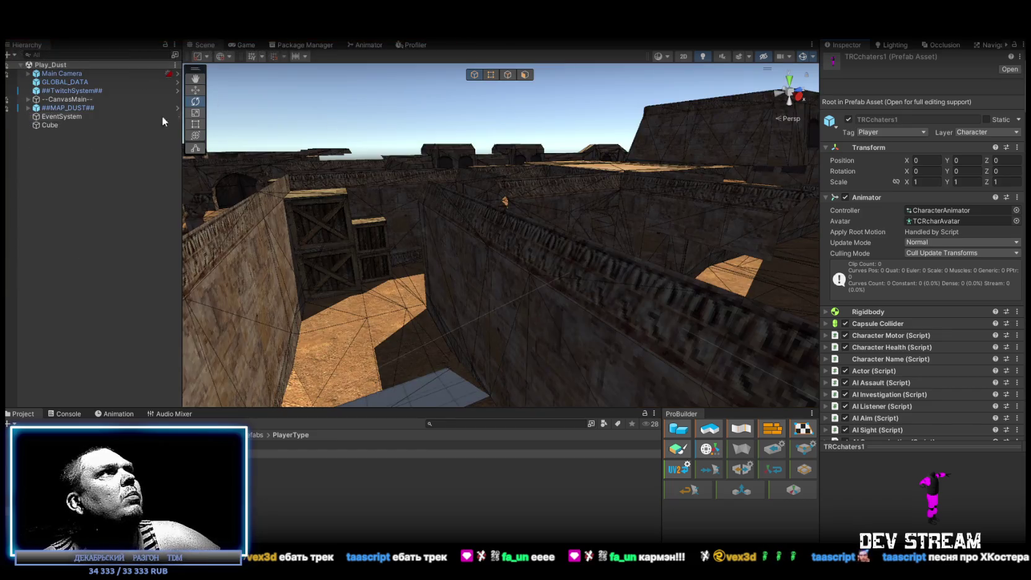
Expand --CanvasMain--, MainCanvasSpot and UpdateCanvas, and inspect WinText, CameraSpots and KillFeed
left_click(28, 99)
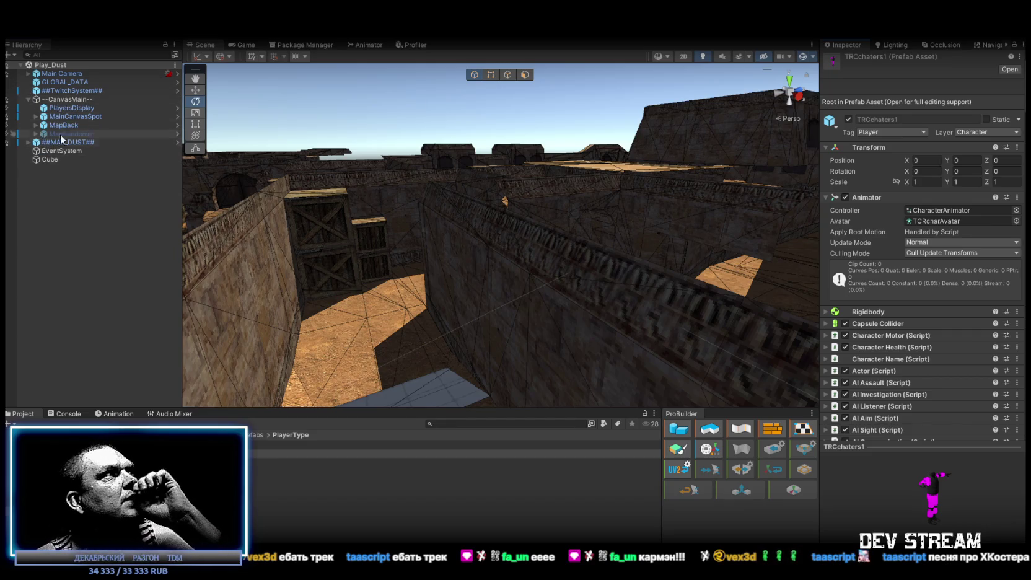
left_click(35, 116)
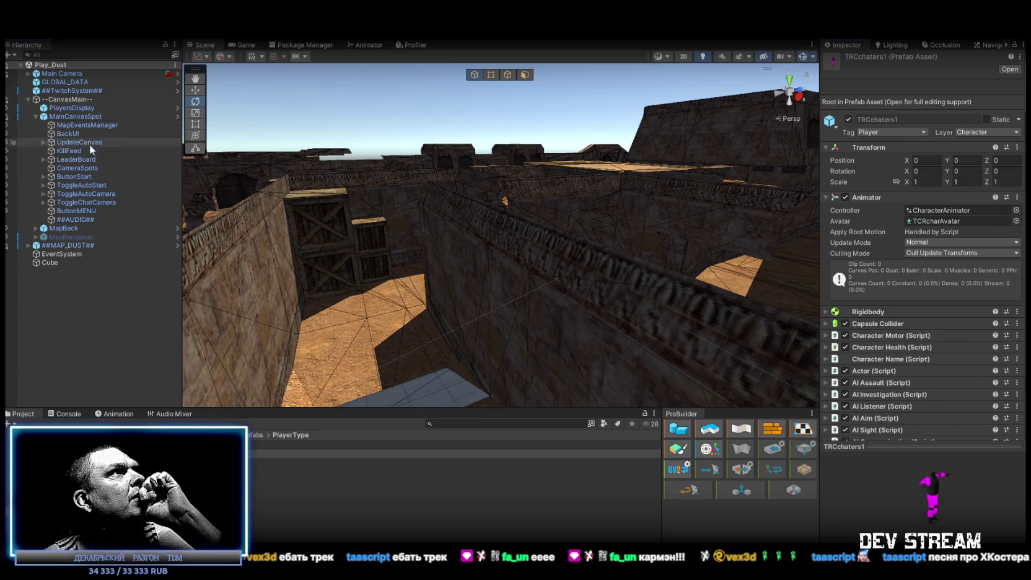
left_click(43, 142)
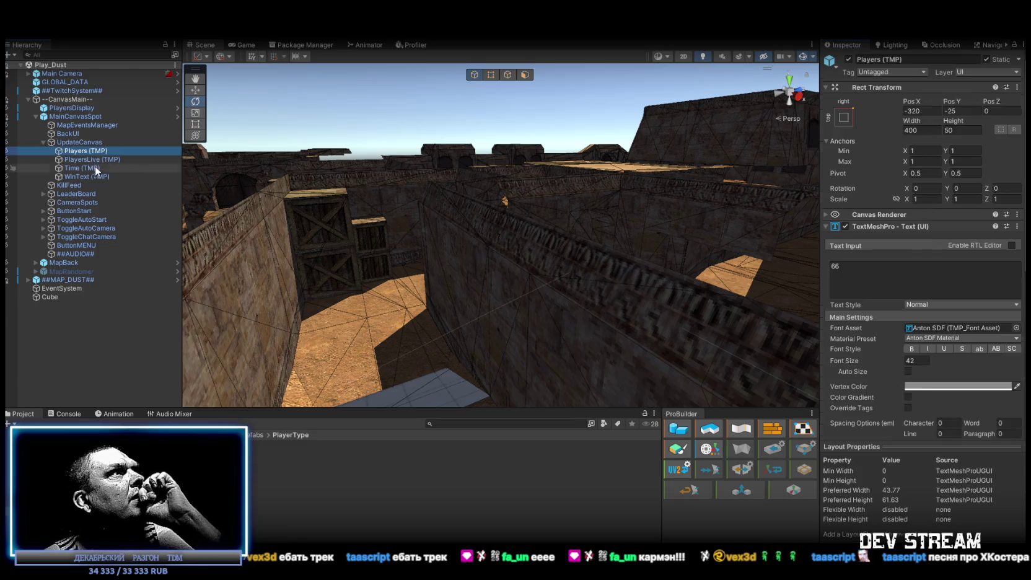
left_click(85, 177)
left_click(44, 142)
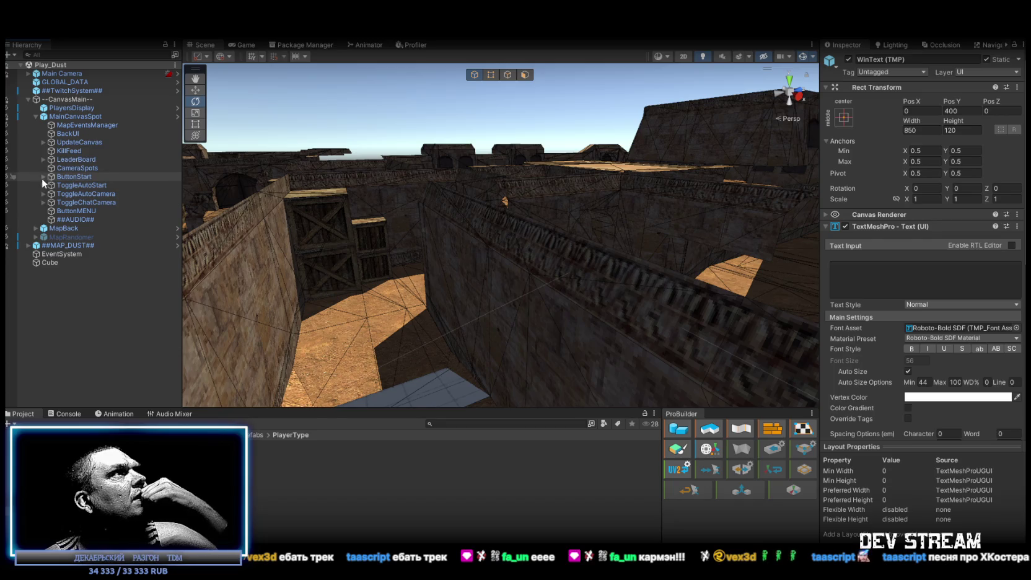
left_click(77, 168)
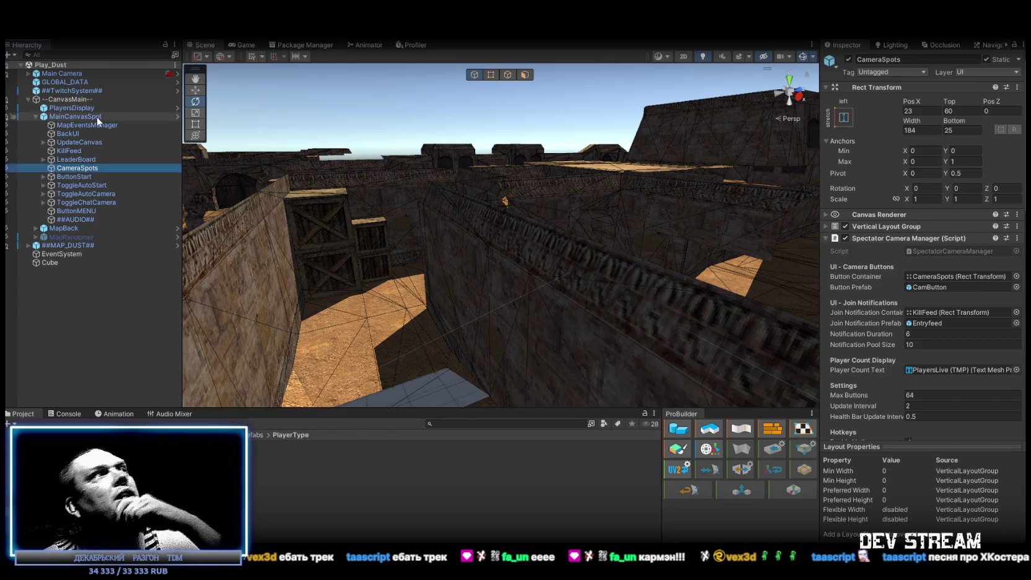
left_click(69, 152)
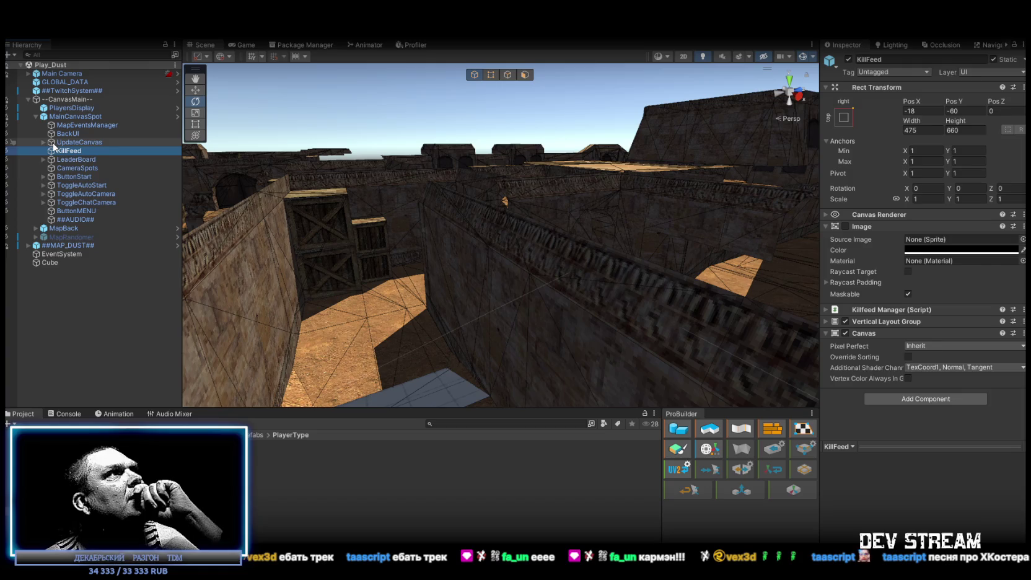
Inspect the PlayersLive (TMP) text and the UpdateCanvas object, then collapse UpdateCanvas
left_click(42, 143)
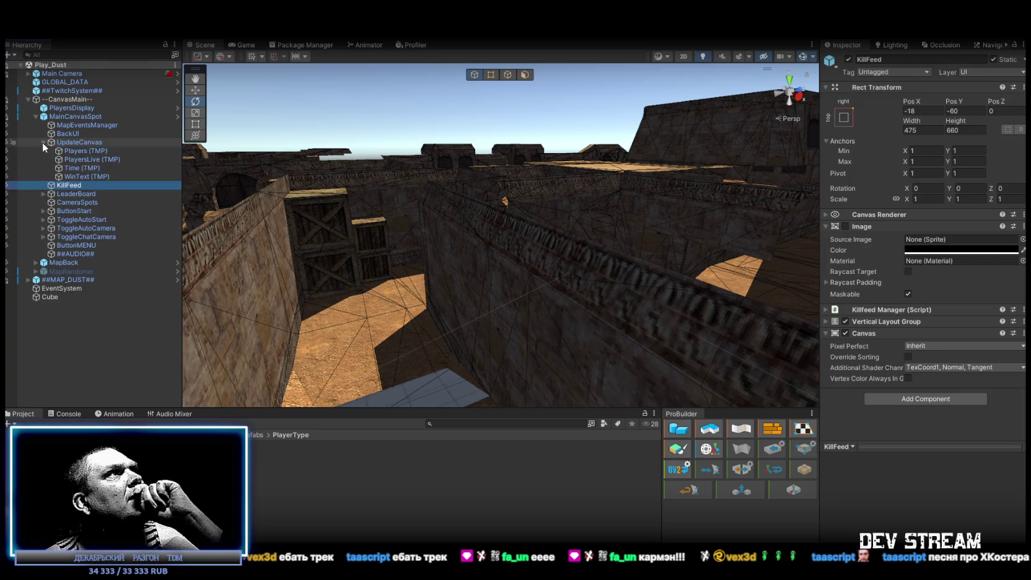
left_click(77, 159)
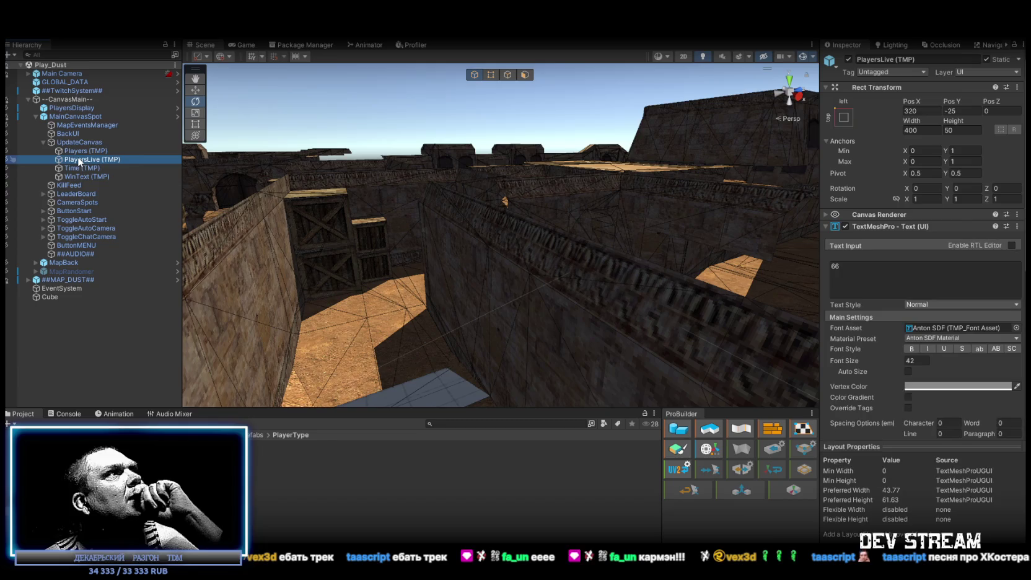
scroll(855, 267, "down", 5)
scroll(879, 272, "up", 5)
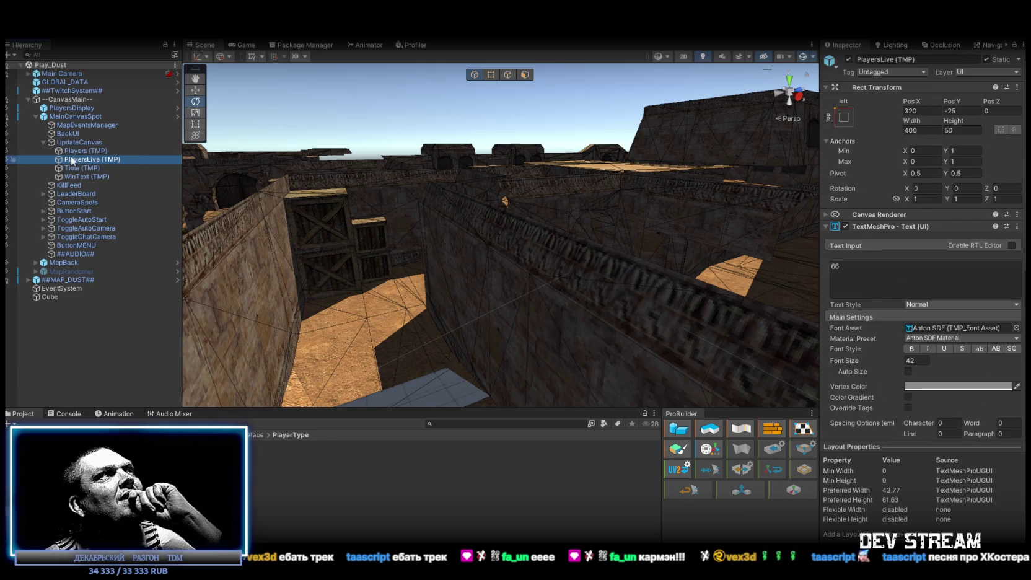
left_click(40, 143)
left_click(42, 143)
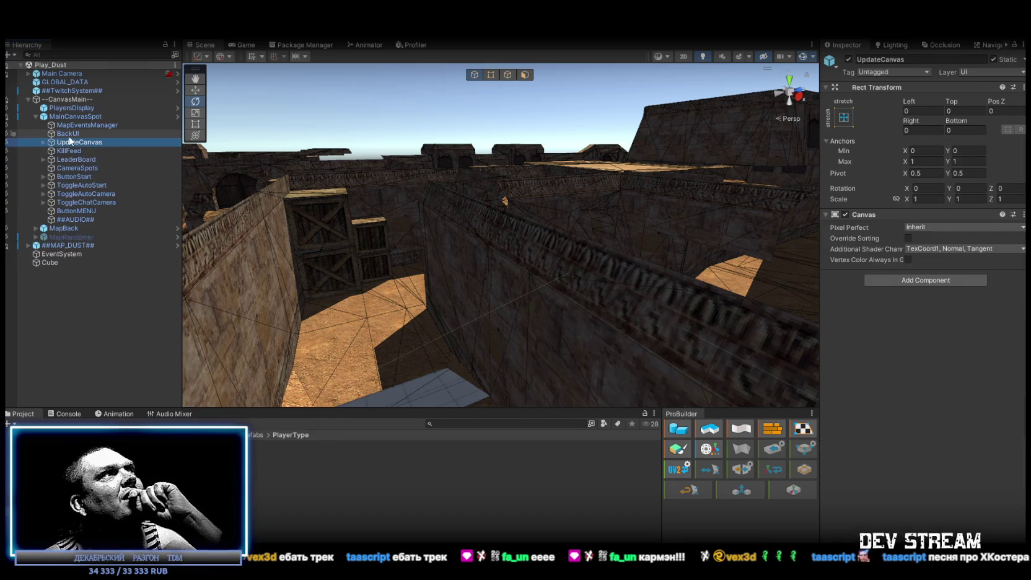
Inspect LeaderBoard, CameraSpots, ButtonStart, ToggleAutoStart and ToggleChatCamera with its child parts
left_click(86, 159)
left_click(101, 168)
left_click(117, 176)
left_click(119, 185)
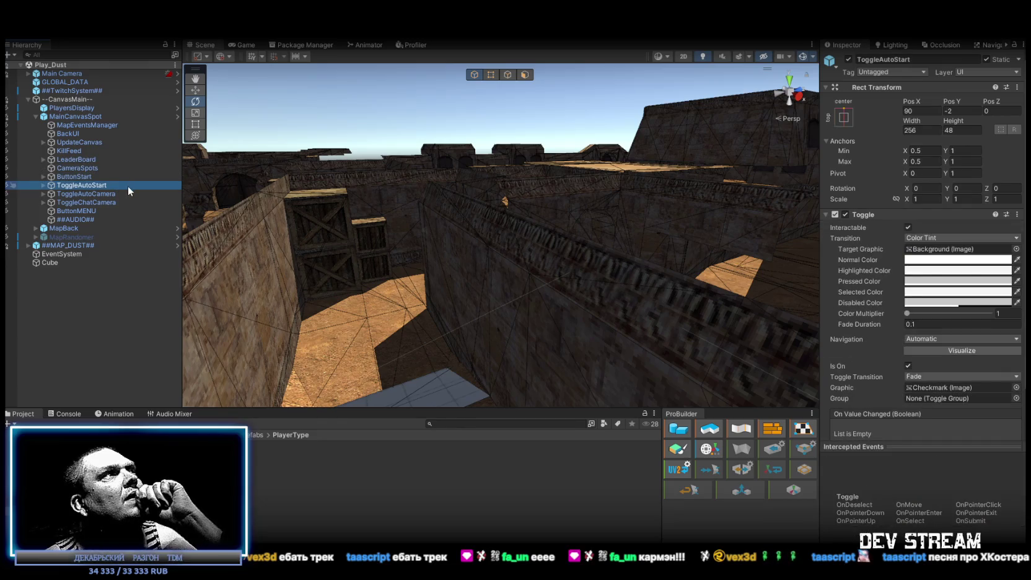
left_click(103, 202)
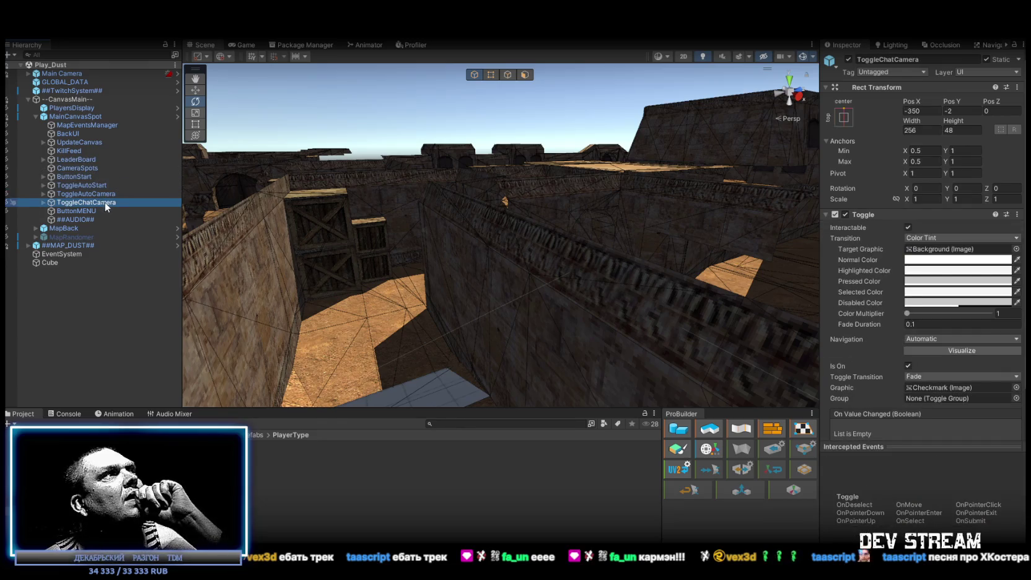
left_click(43, 203)
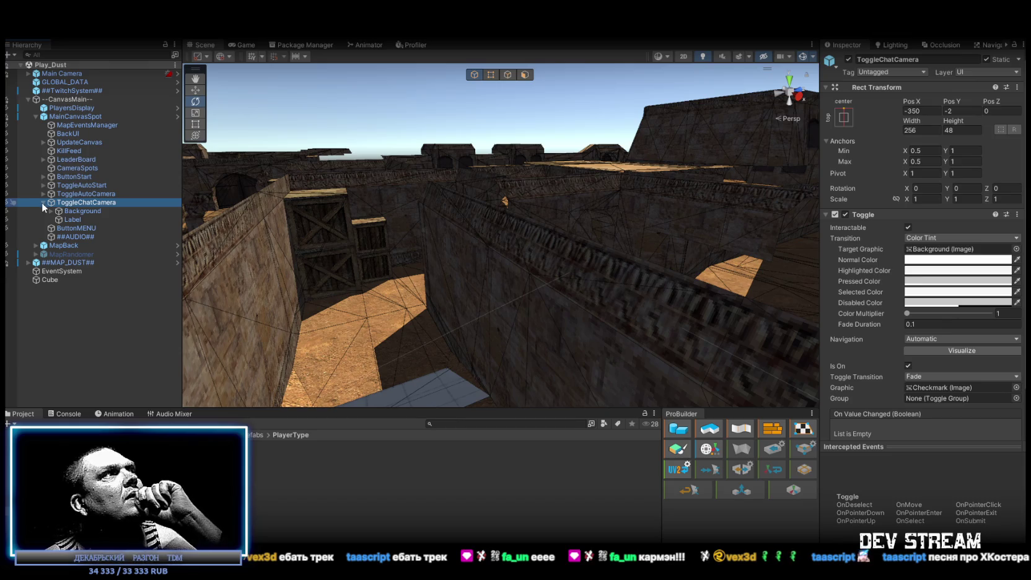
left_click(42, 202)
Select PlayersDisplay and open its TwitchPlayerHUD script
left_click(68, 107)
left_click(36, 117)
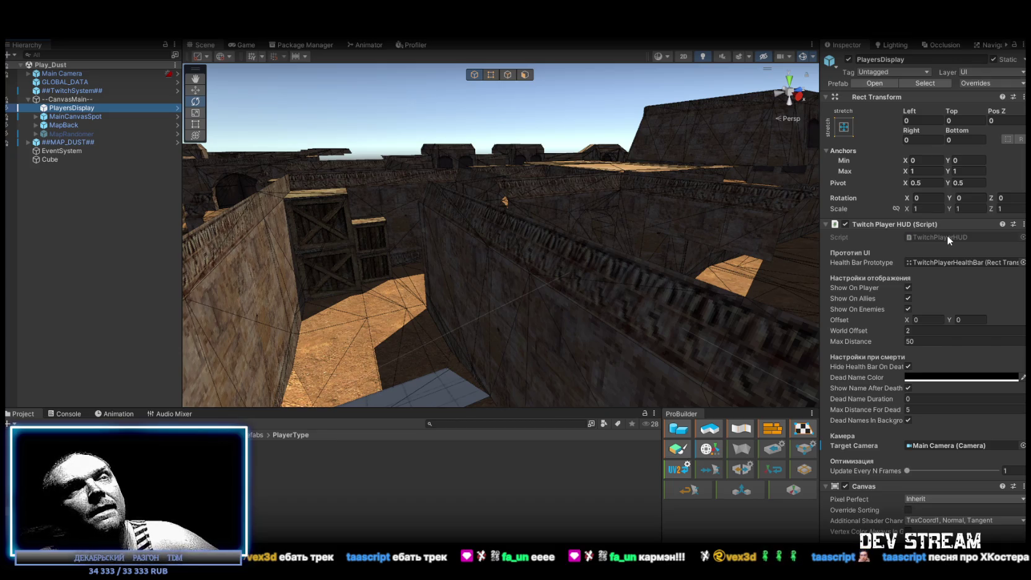
left_click(947, 236)
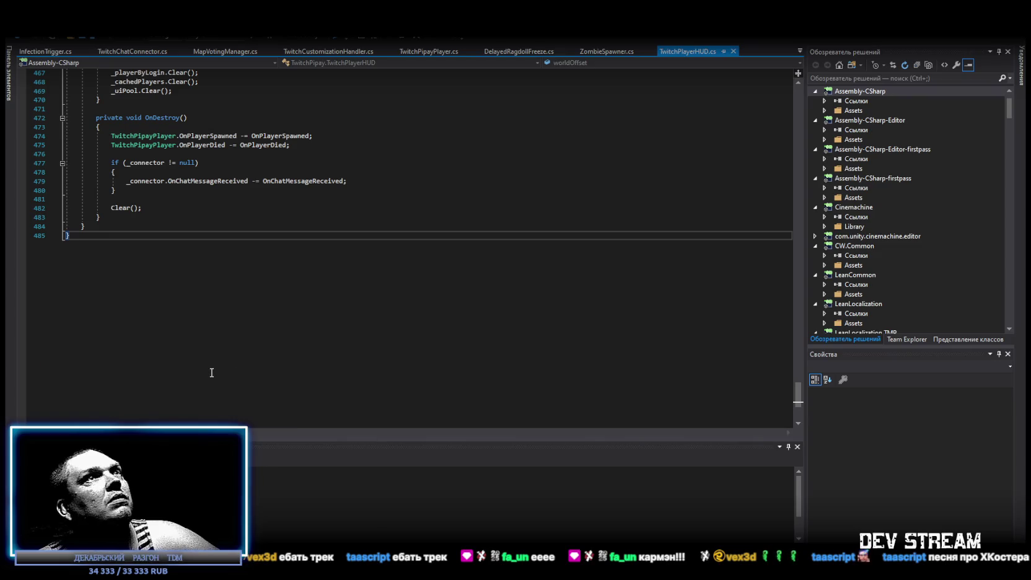
Read through TwitchPlayerHUD.cs to its Clear() and OnDestroy code, then list the open files
key("ctrl+a")
scroll(236, 360, "up", 12)
scroll(437, 304, "up", 3)
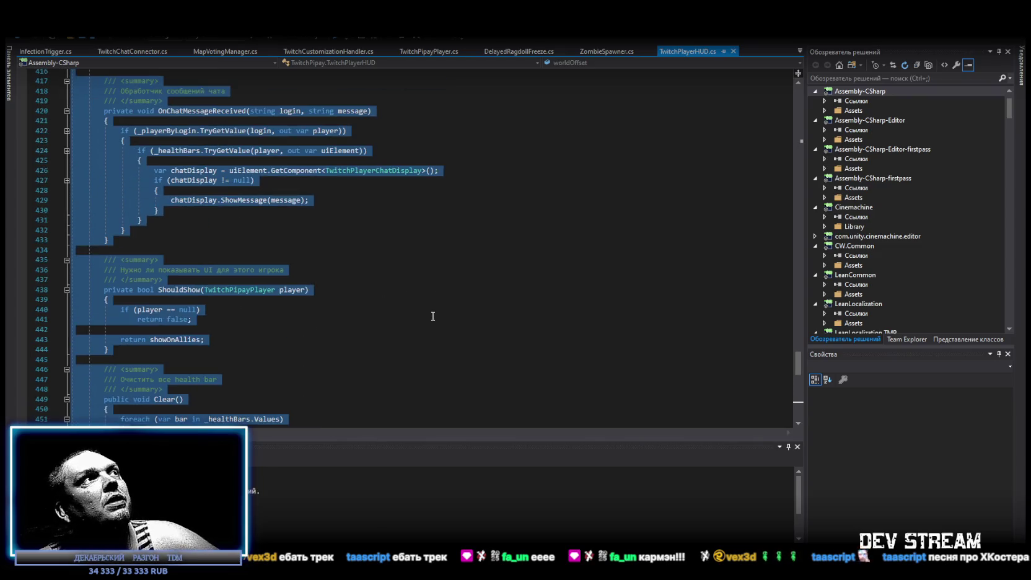
scroll(434, 310, "up", 3)
scroll(430, 321, "down", 1, "ctrl")
scroll(430, 321, "down", 1, "ctrl")
scroll(430, 320, "up", 2, "ctrl")
scroll(277, 383, "down", 1, "ctrl")
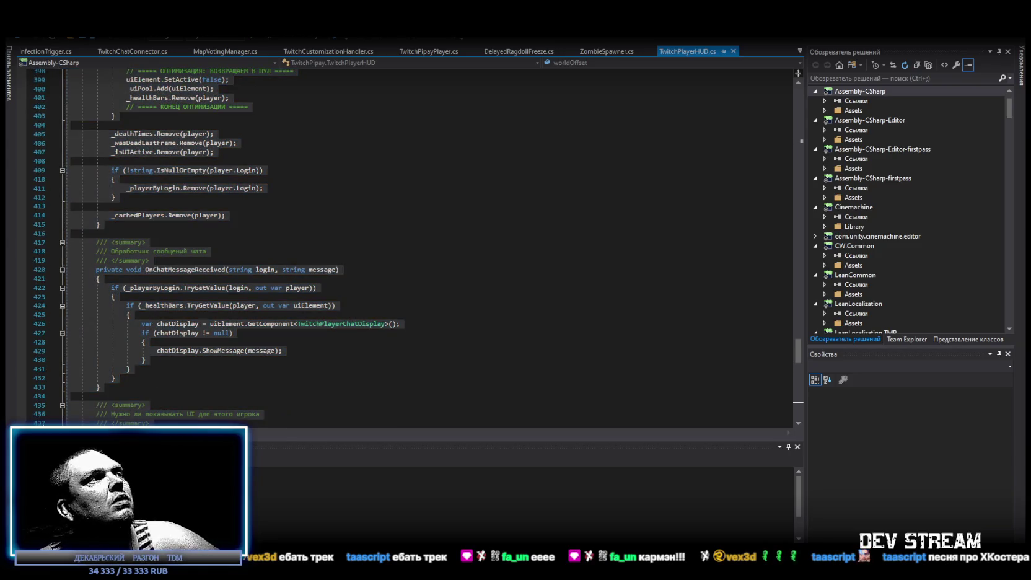
scroll(276, 383, "down", 6)
scroll(329, 358, "down", 9)
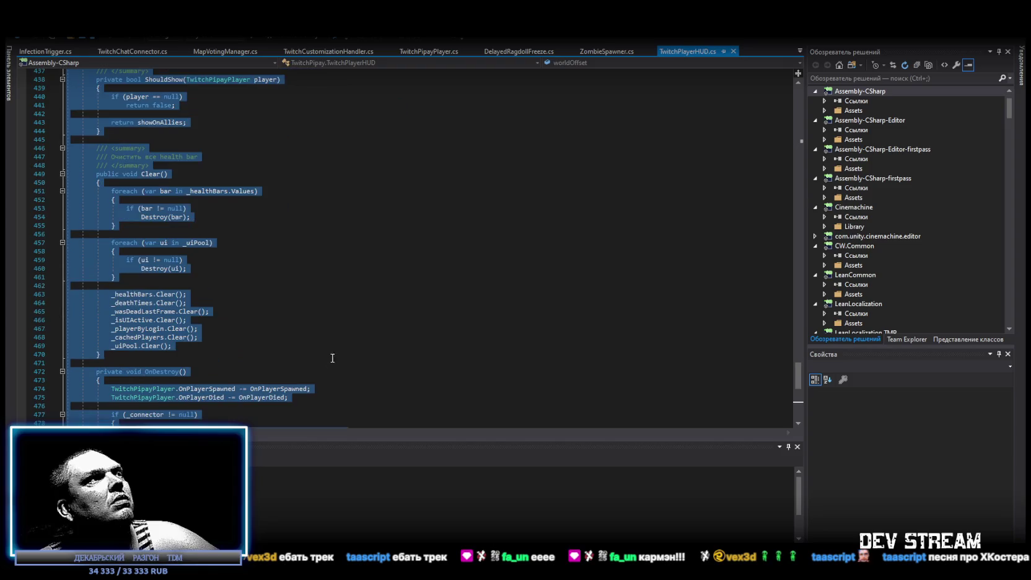
scroll(414, 301, "down", 5)
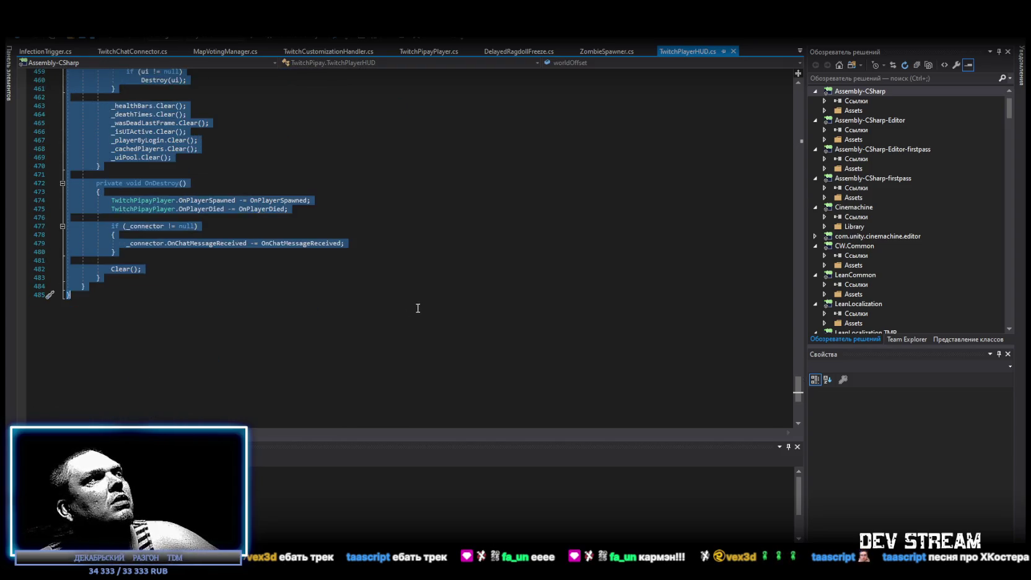
scroll(416, 306, "up", 6)
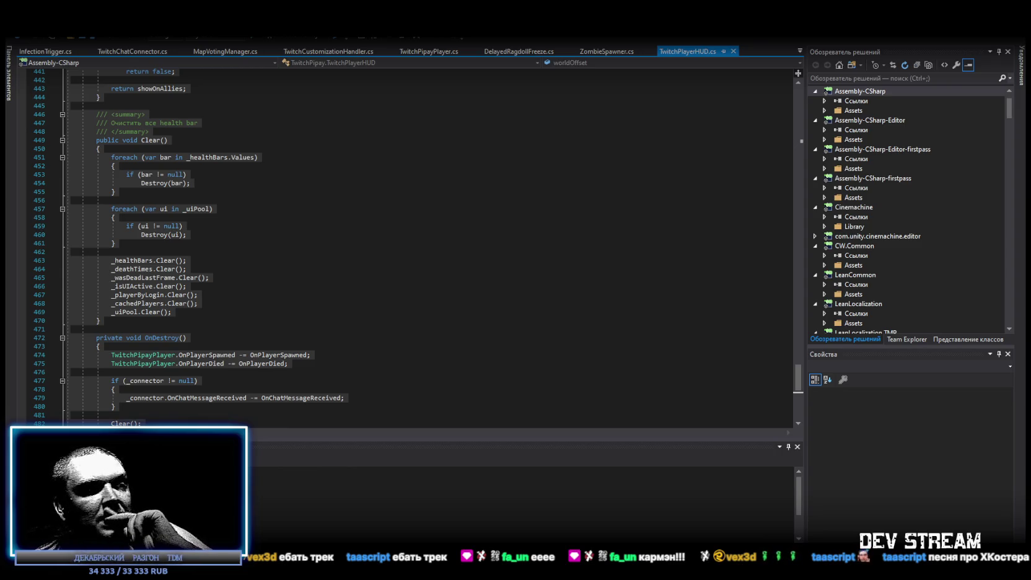
left_click(799, 52)
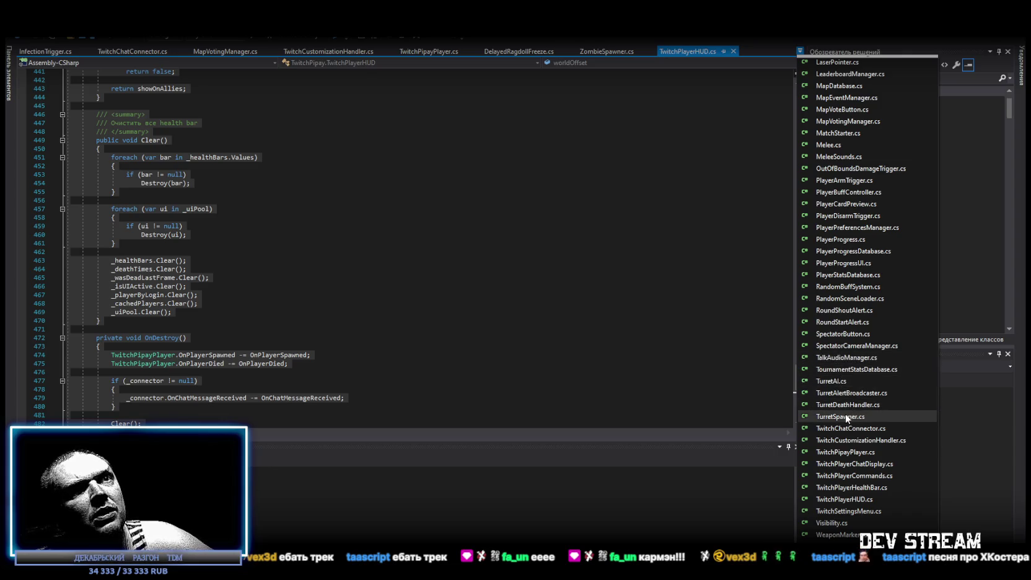
Switch to TwitchPipayPlayer.cs and copy all of its code
left_click(844, 451)
scroll(172, 396, "down", 5)
key("ctrl+a")
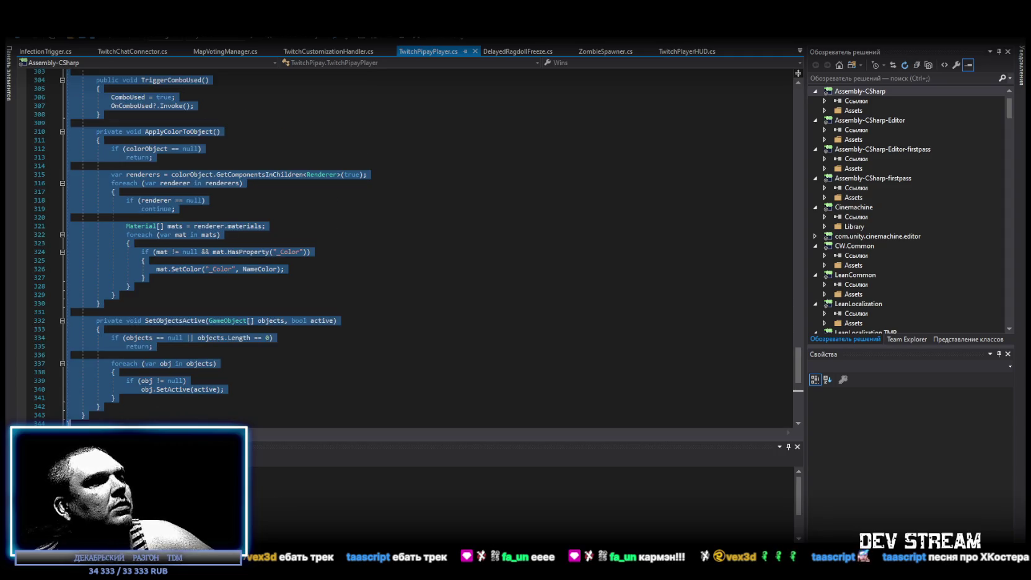
key("alt+Tab")
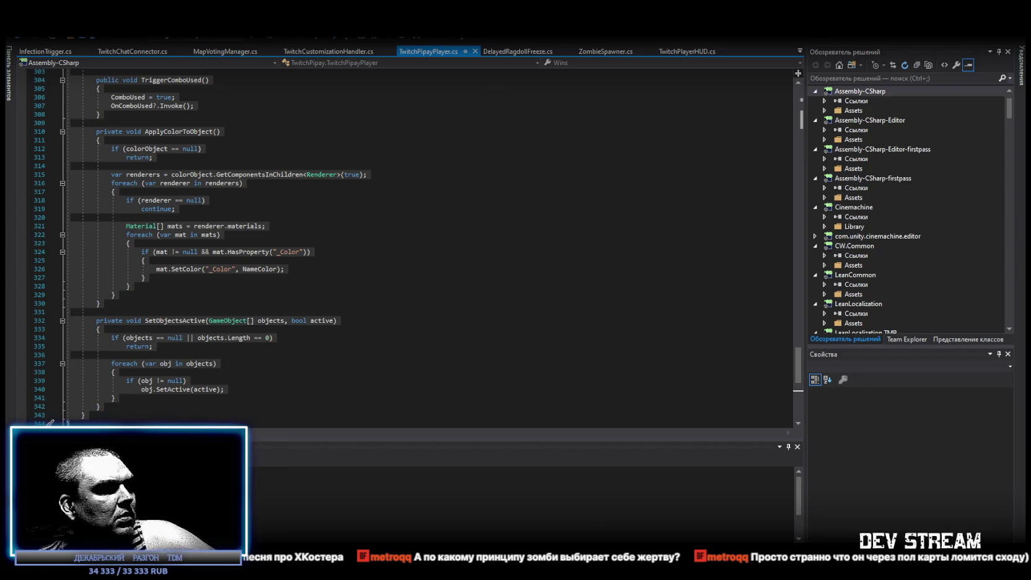
left_click(799, 51)
Paste the copied code over ZombieSpawner.cs, save it, and return to Unity
left_click(843, 546)
key("ctrl+a")
key("ctrl+v")
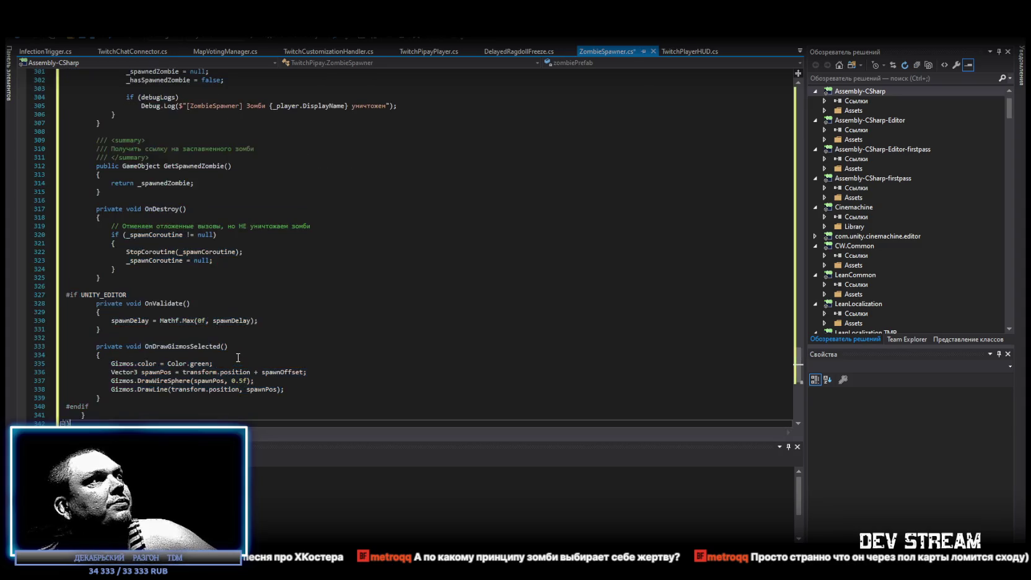
key("ctrl+s")
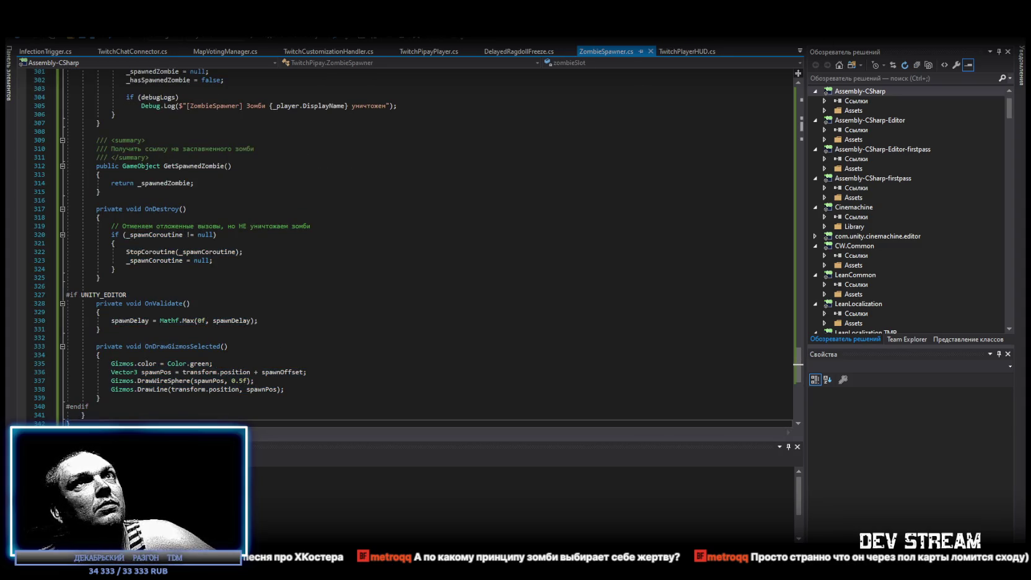
key("alt+Tab")
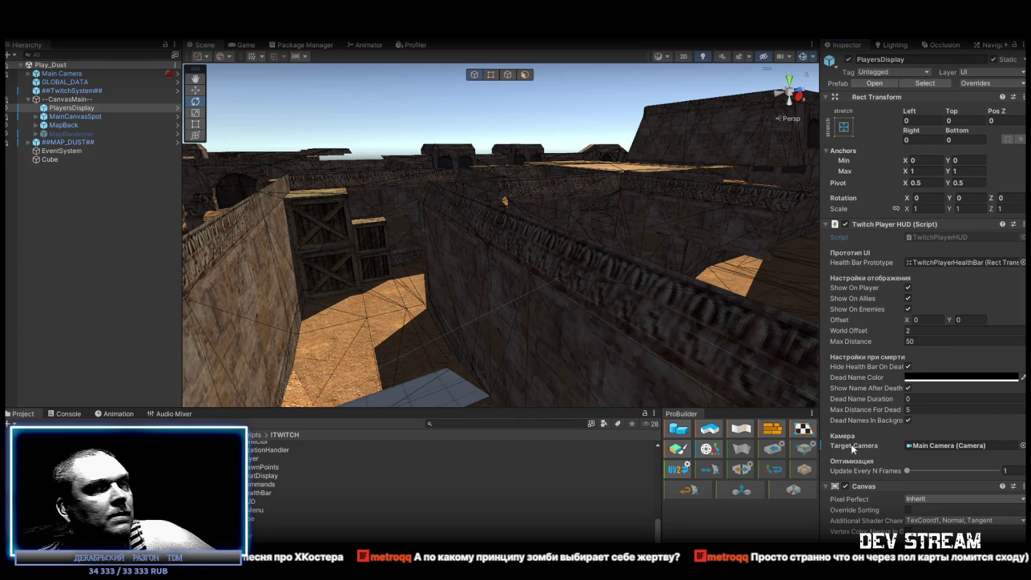
Scroll through the TRC_Zambi prefab's components in the Inspector
scroll(260, 506, "up", 5)
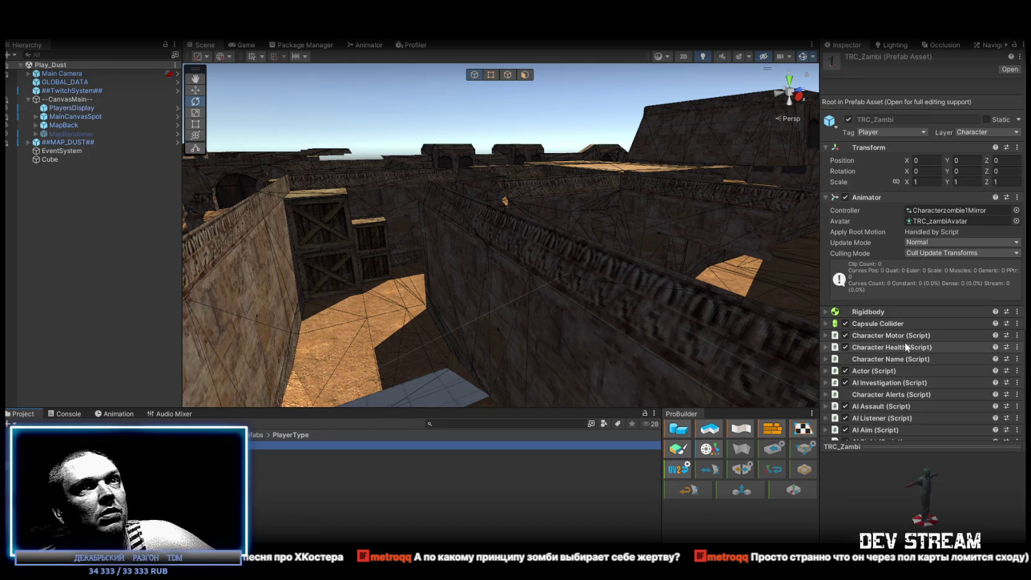
scroll(899, 344, "down", 5)
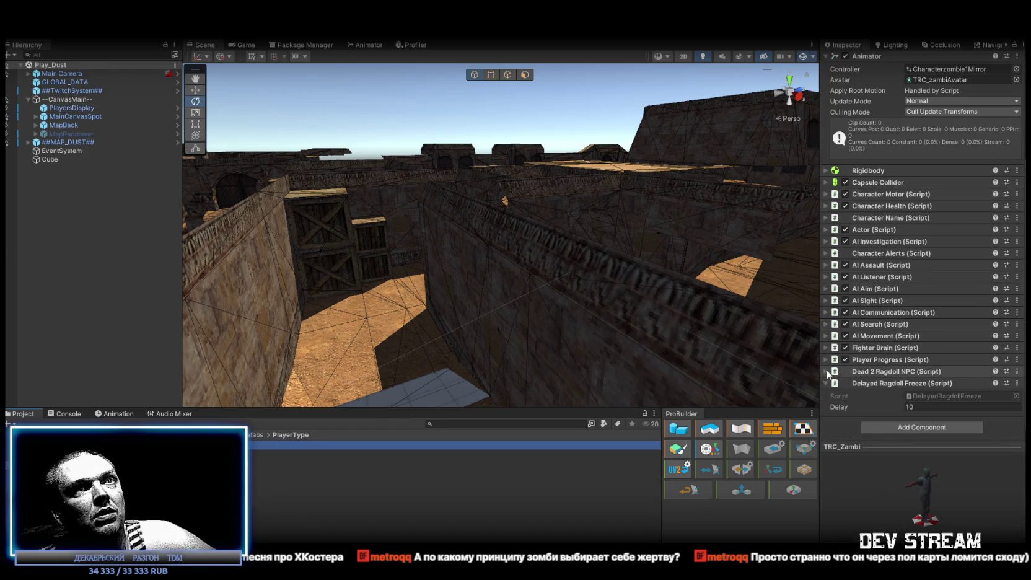
Select TRCchaters1 and TRCchaters2 together and set Zombie Name Prefix to Zic
left_click(282, 452)
left_click(282, 462, "shift")
scroll(935, 343, "down", 15)
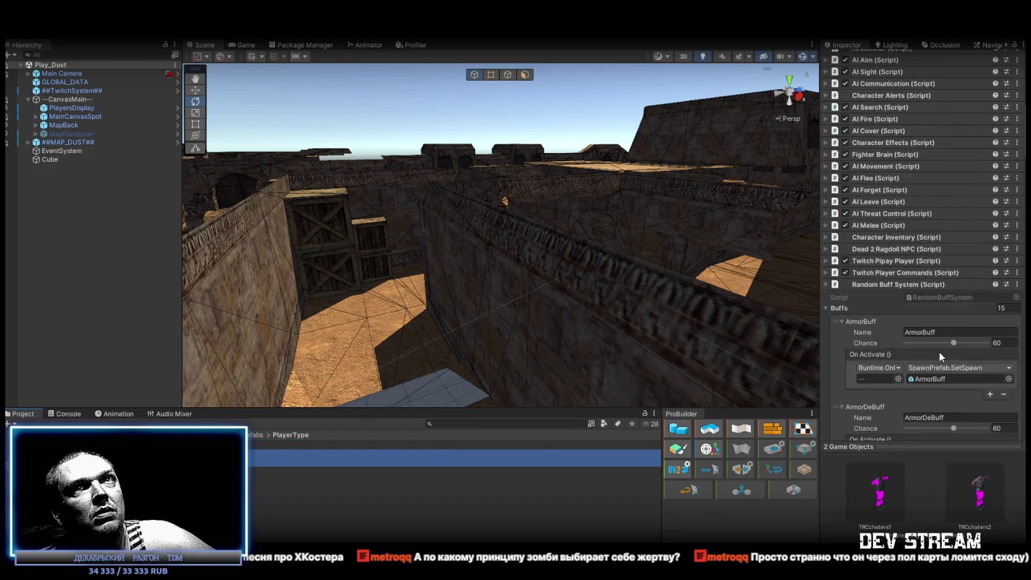
scroll(935, 340, "up", 15)
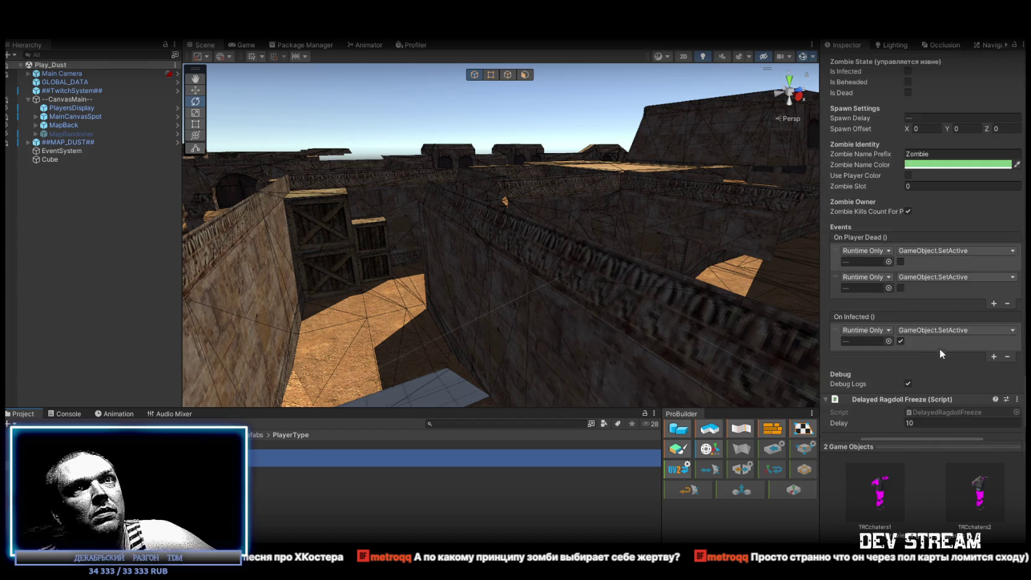
scroll(952, 256, "up", 3)
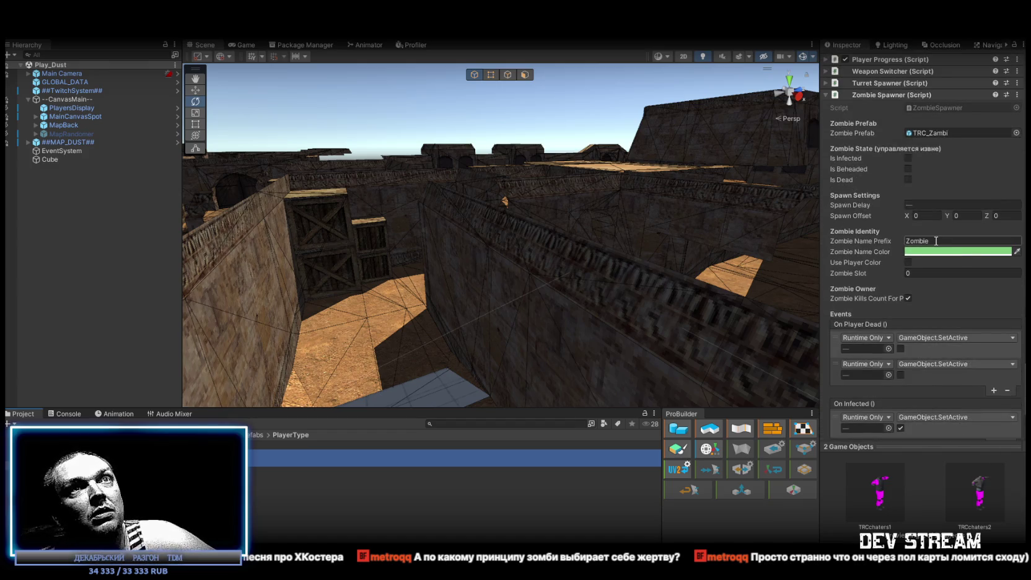
left_click(933, 242)
left_click(934, 242)
double_click(910, 245)
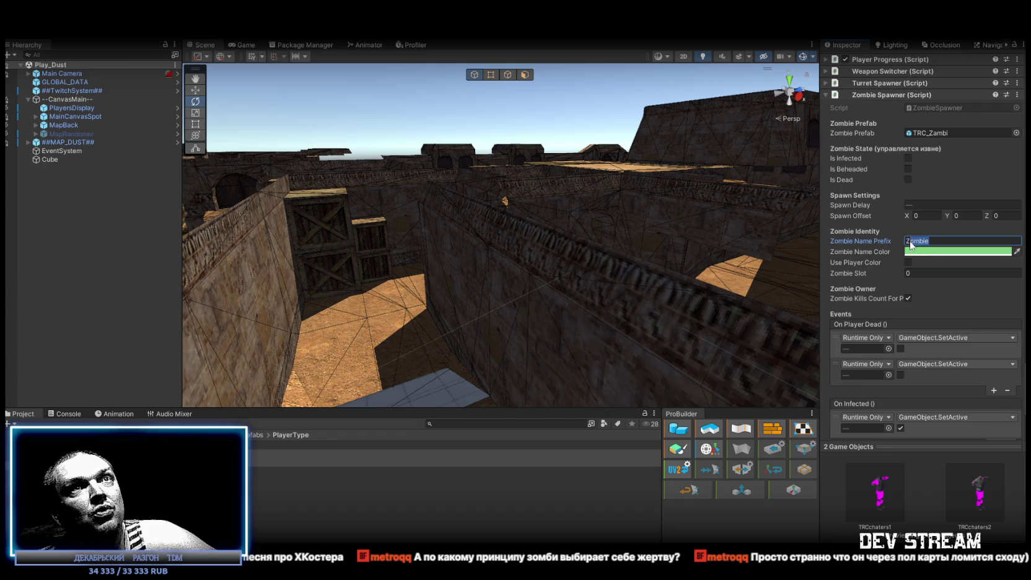
type("Zic")
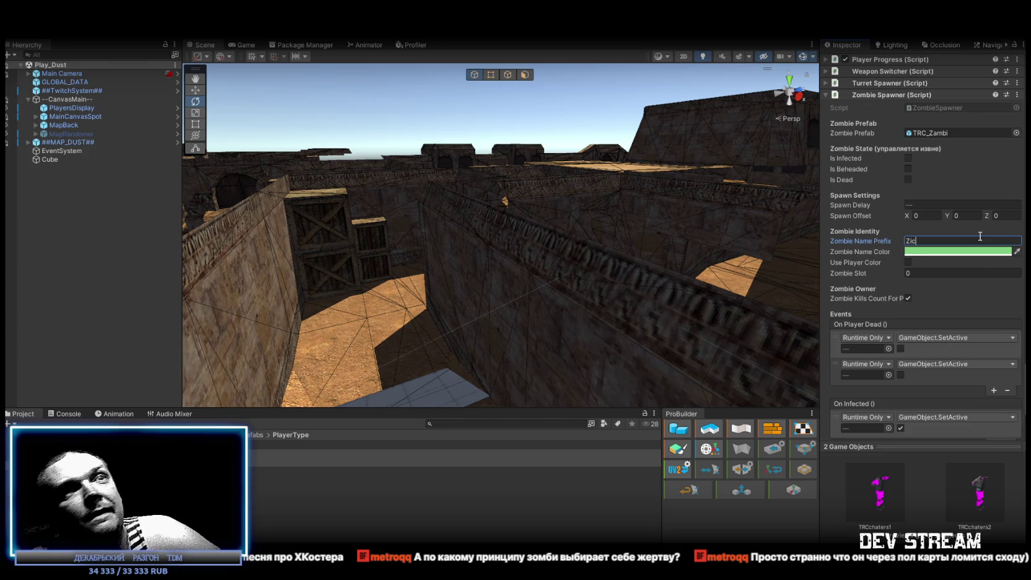
Check each prefab, reselect both, and set Spawn Delay to 0, leaving Use Player Color off
left_click(453, 454)
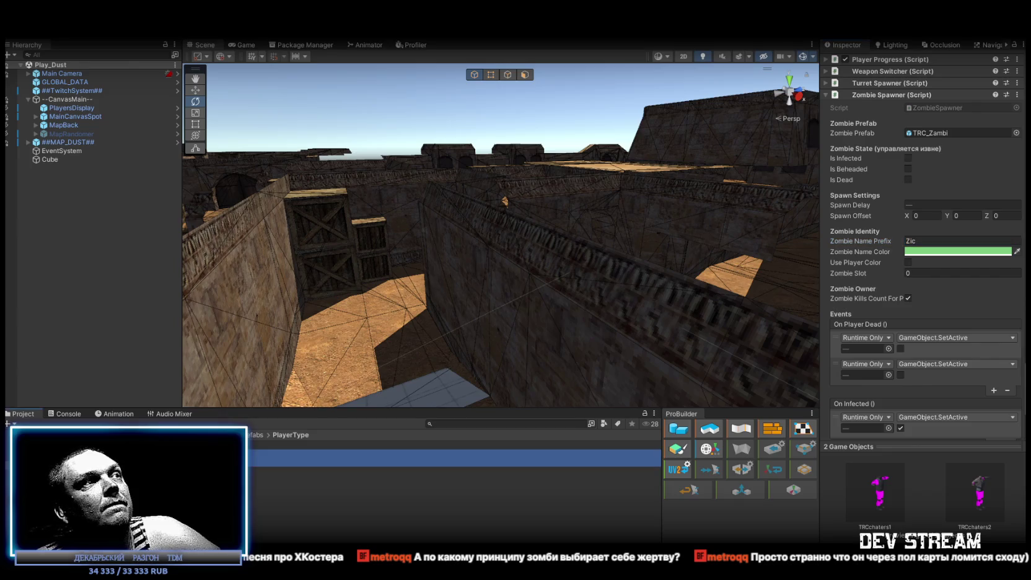
left_click(452, 462)
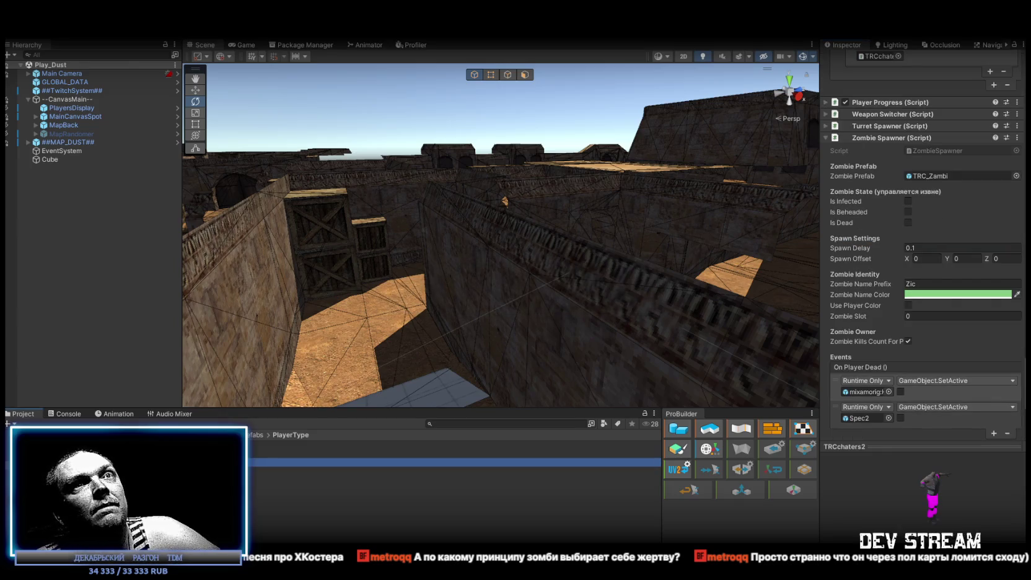
left_click(452, 454, "shift")
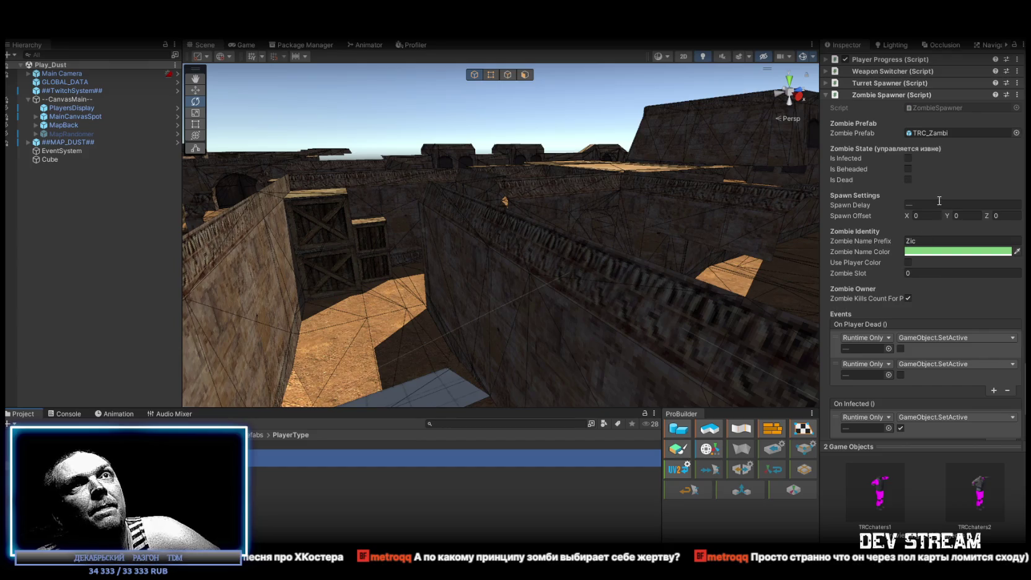
left_click(938, 205)
type("0")
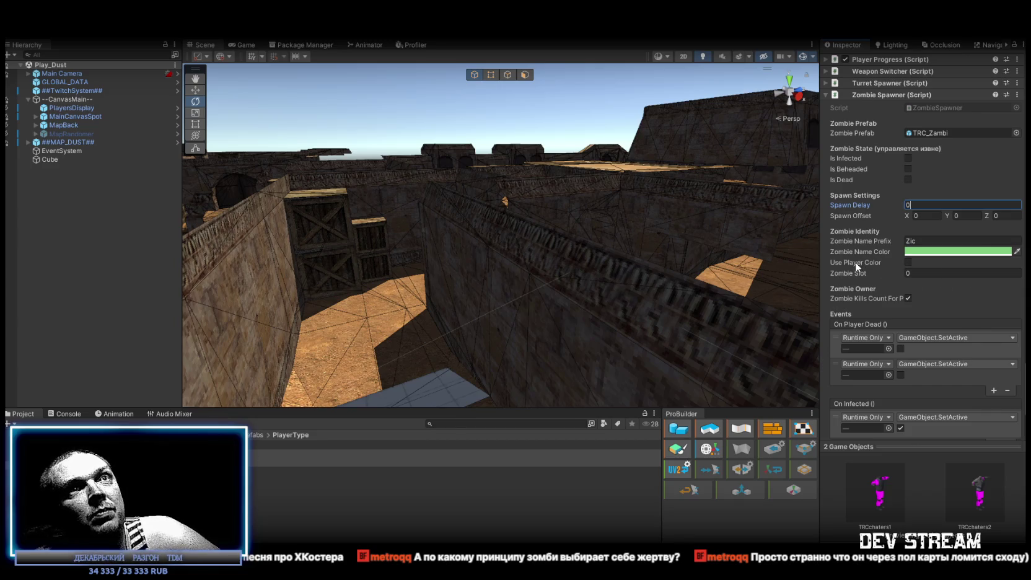
left_click(908, 262)
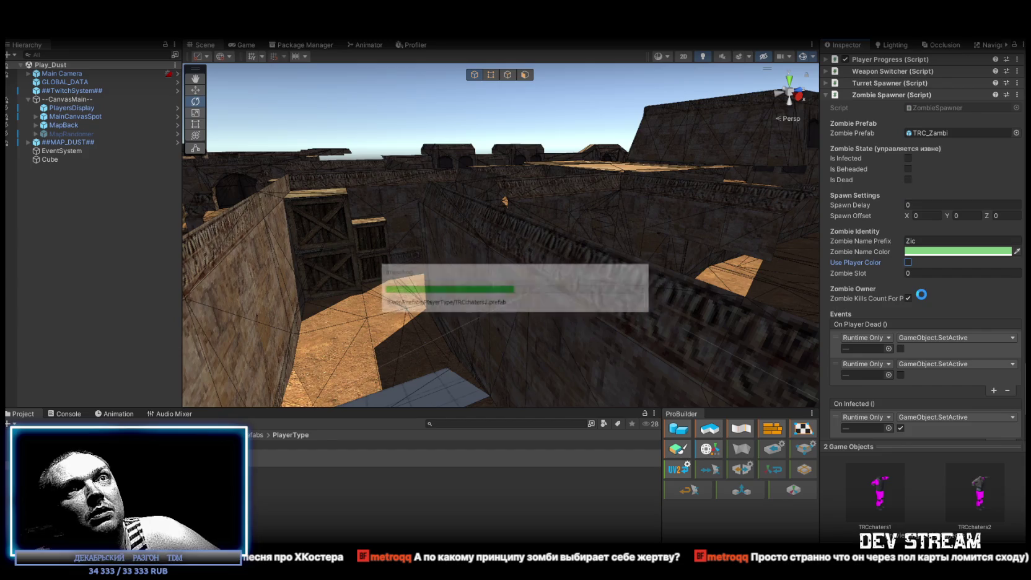
left_click(908, 262)
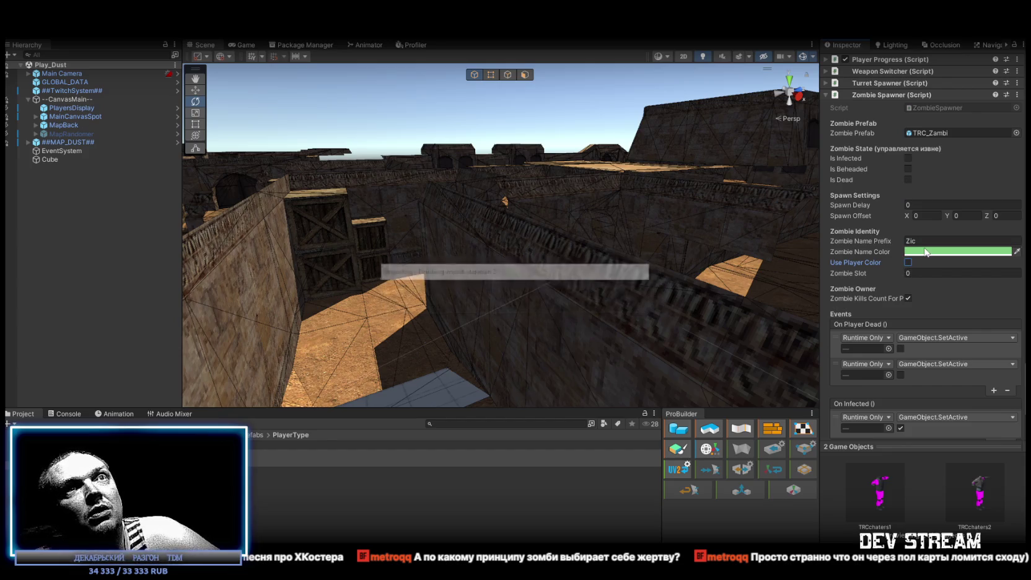
scroll(923, 347, "down", 5)
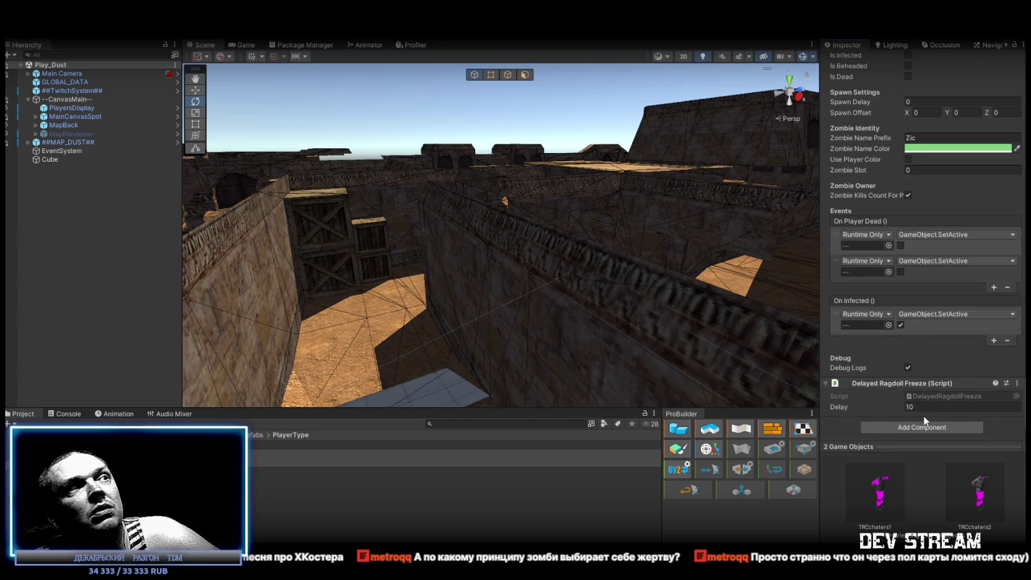
scroll(949, 237, "up", 1)
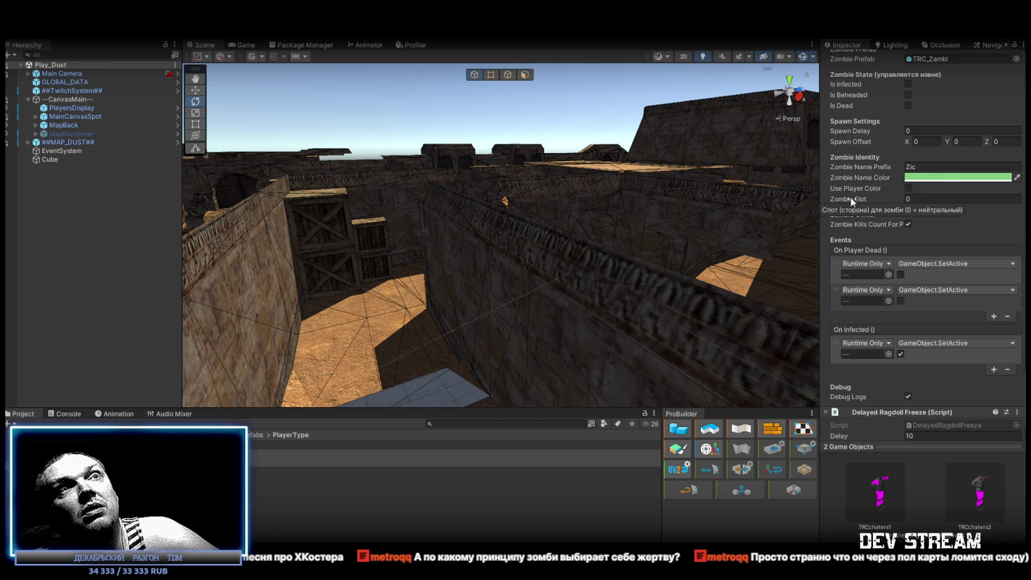
Set the Zombie Slot value to 666
left_click(921, 198)
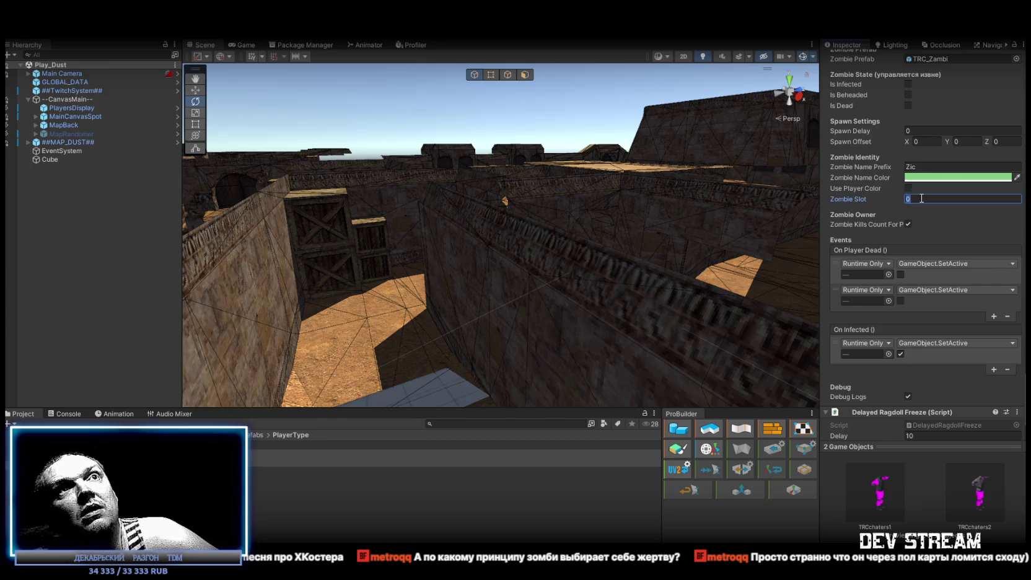
type("666")
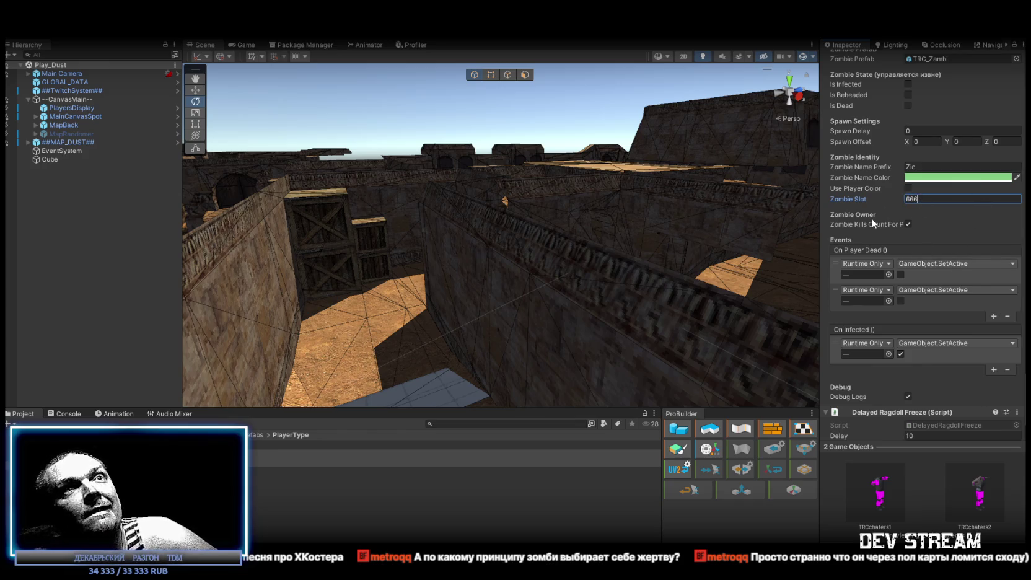
mouse_move(870, 225)
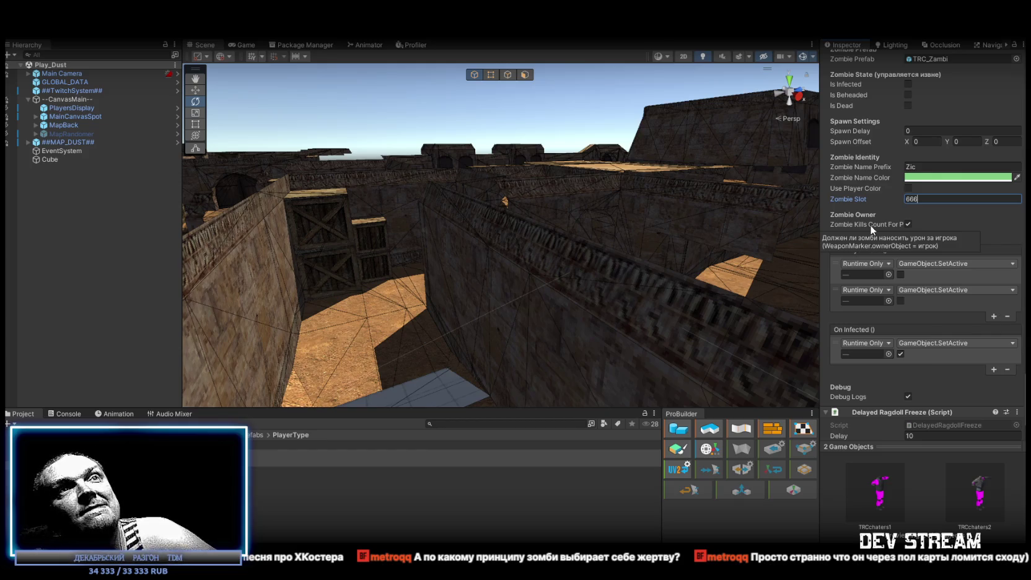
key("Return")
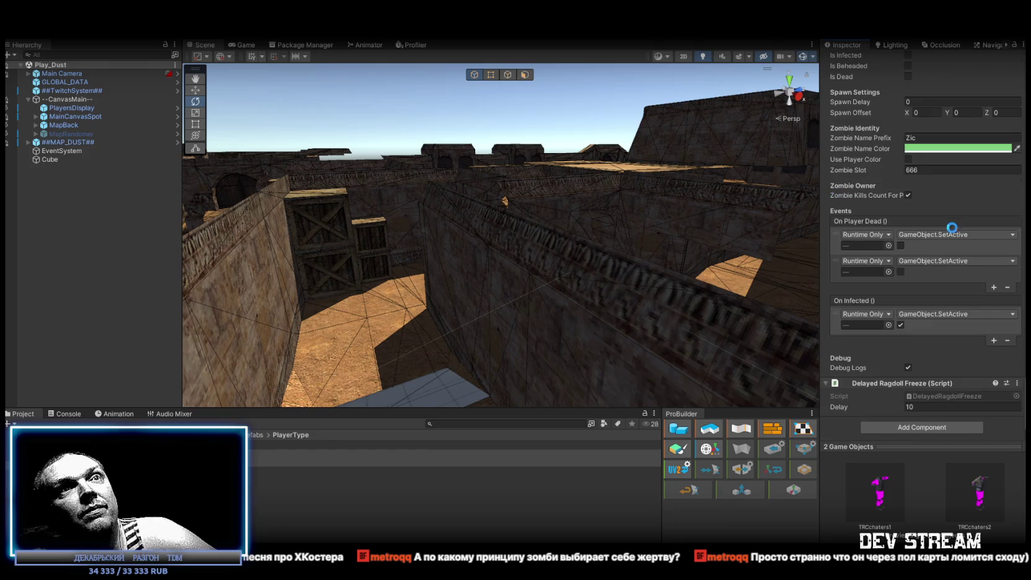
scroll(944, 224, "up", 5)
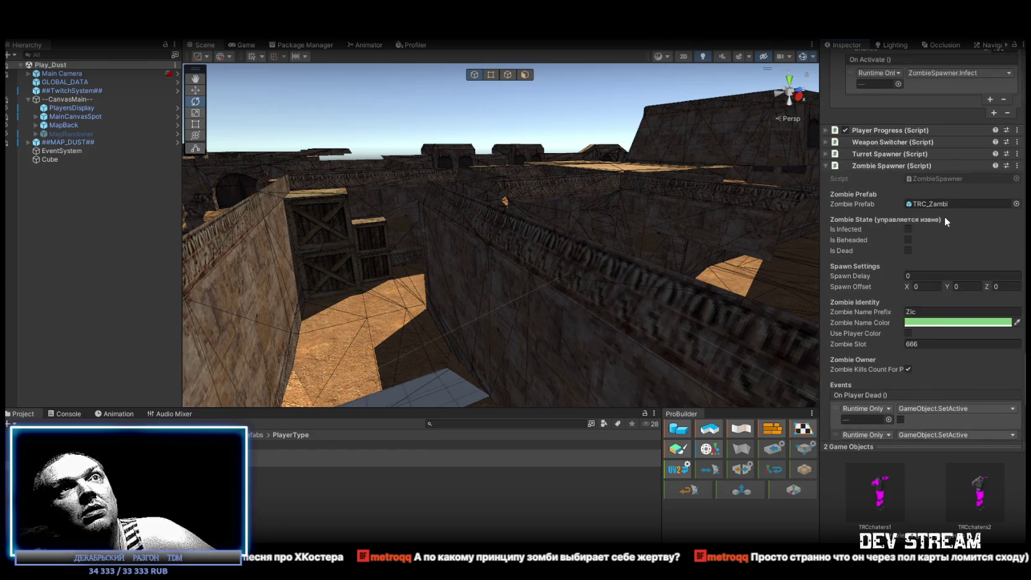
scroll(901, 340, "down", 3)
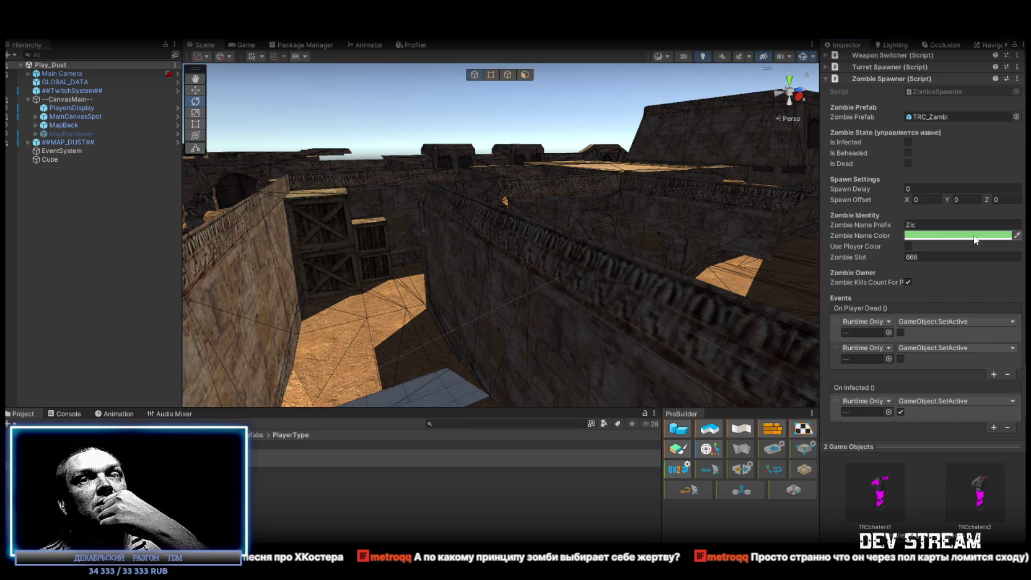
scroll(918, 274, "up", 5)
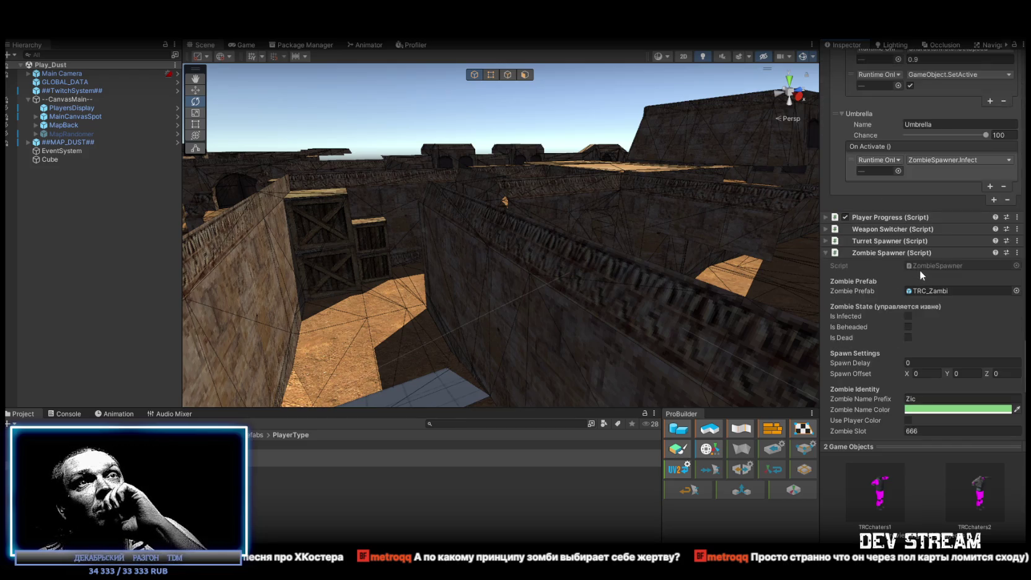
scroll(920, 270, "down", 4)
scroll(922, 268, "up", 20)
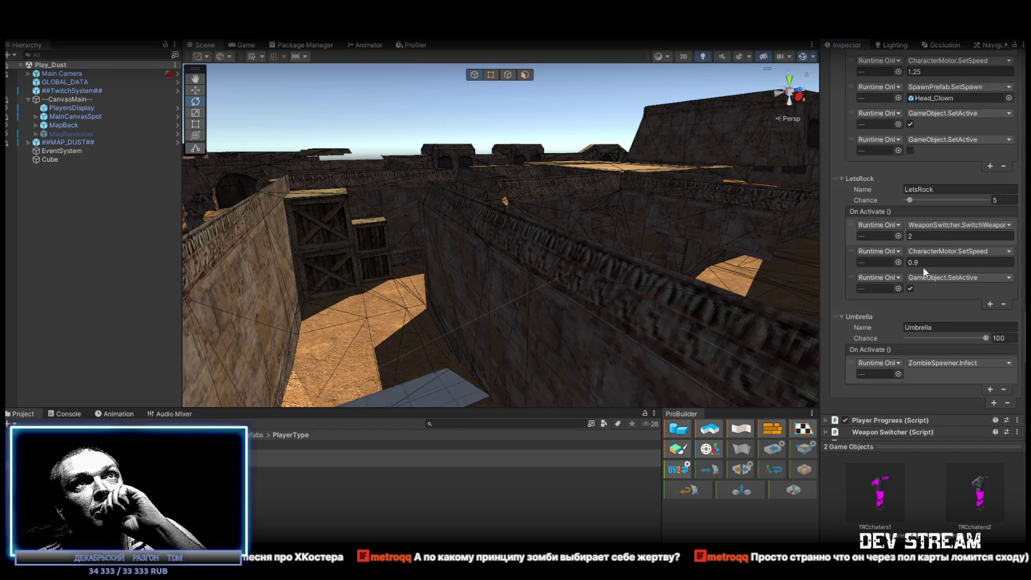
scroll(921, 260, "up", 14)
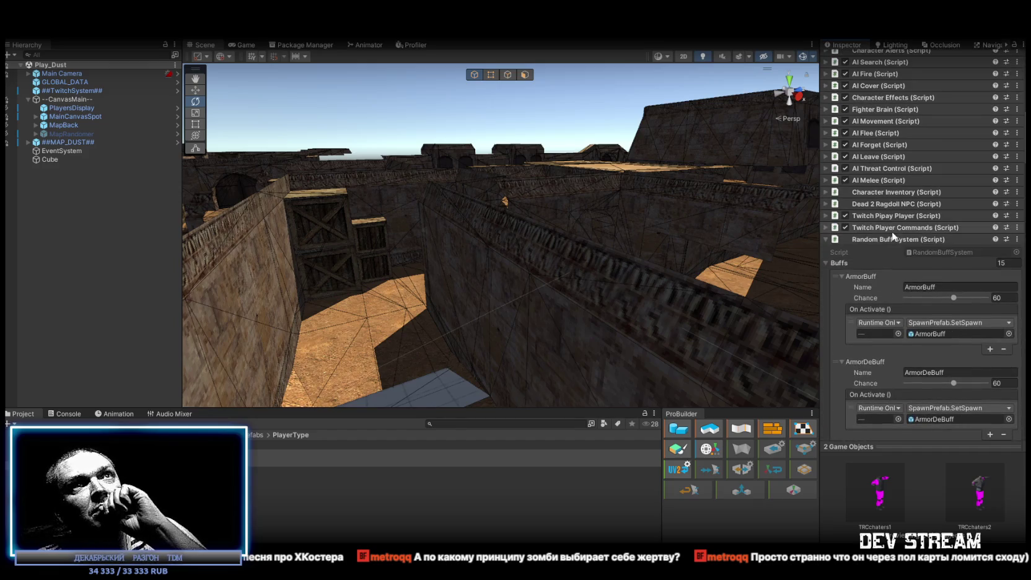
Collapse Random Buff System and expand Twitch Pipay Player (Script) to review its settings
left_click(826, 239)
scroll(973, 264, "up", 8)
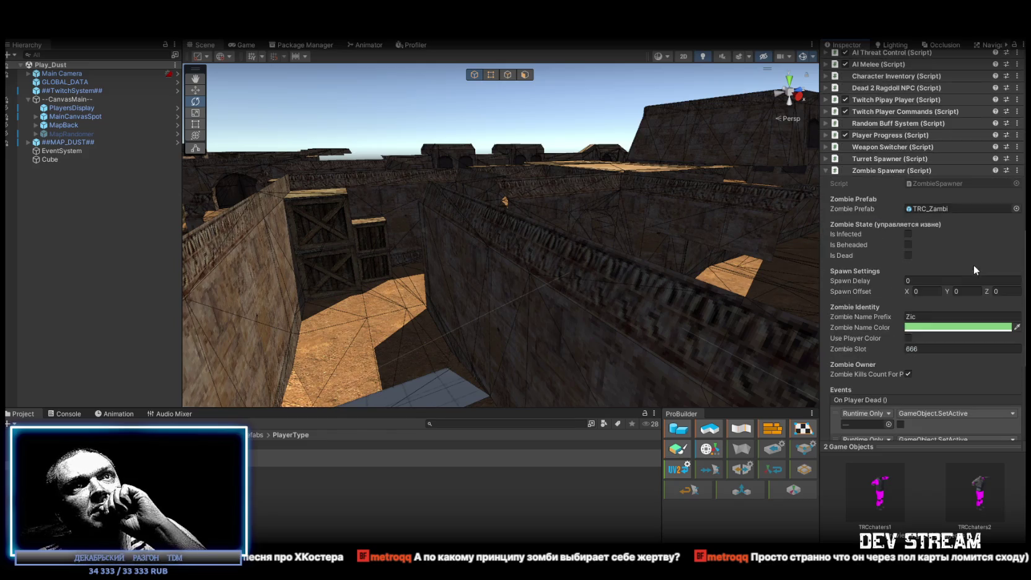
scroll(938, 219, "down", 2)
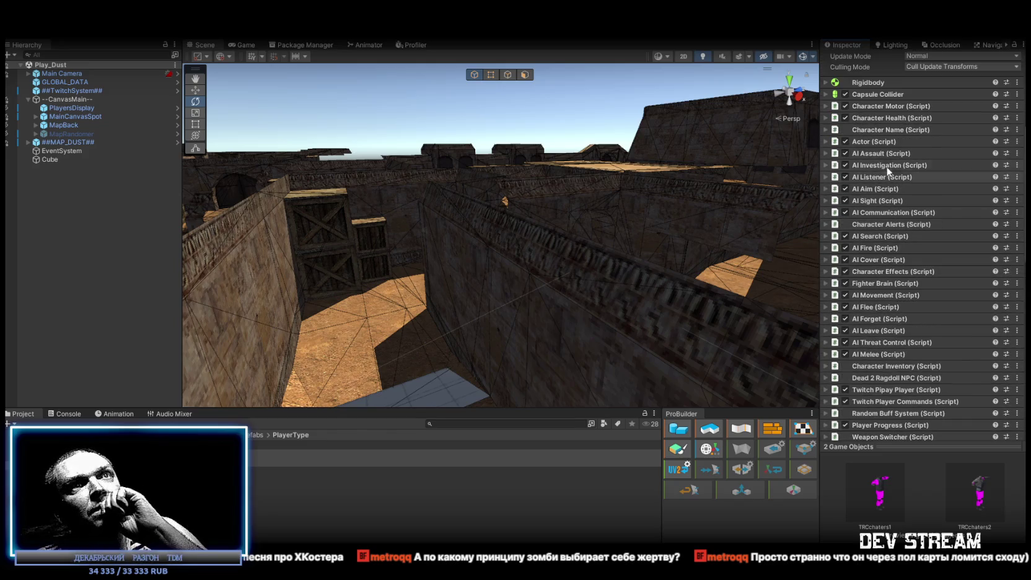
scroll(875, 178, "down", 2)
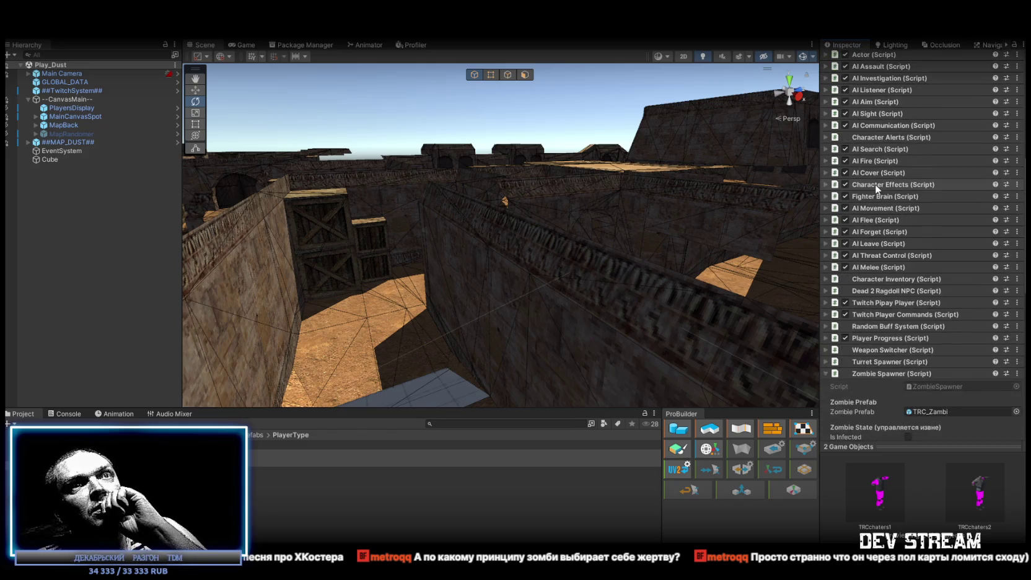
left_click(840, 303)
scroll(977, 336, "down", 5)
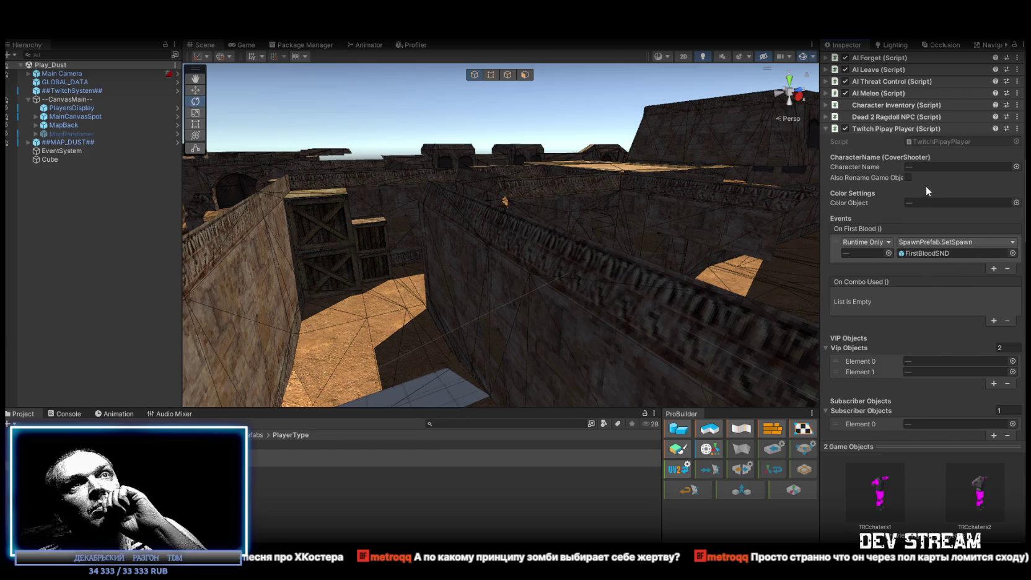
scroll(933, 278, "down", 2)
scroll(934, 277, "down", 2)
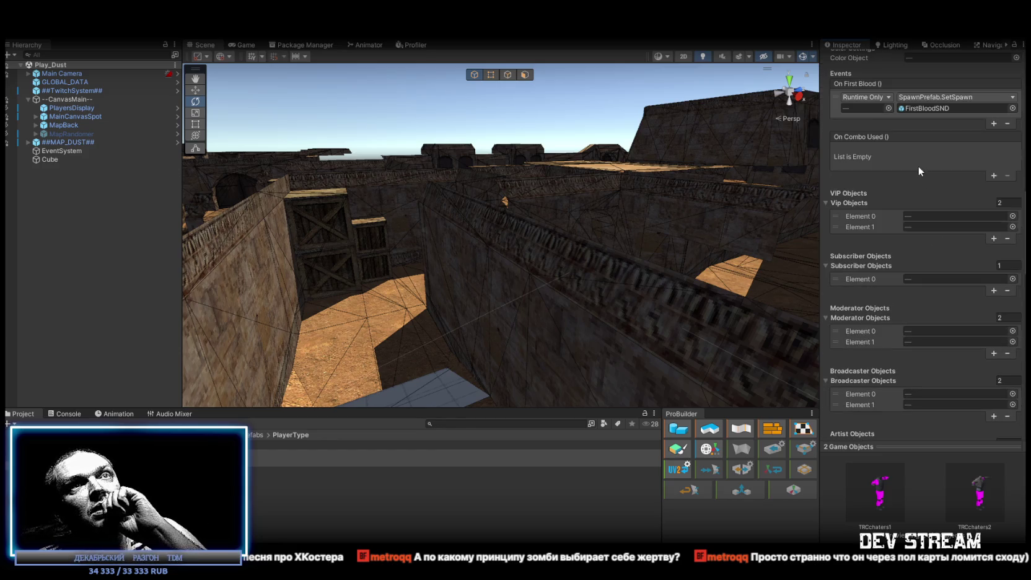
scroll(918, 186, "down", 10)
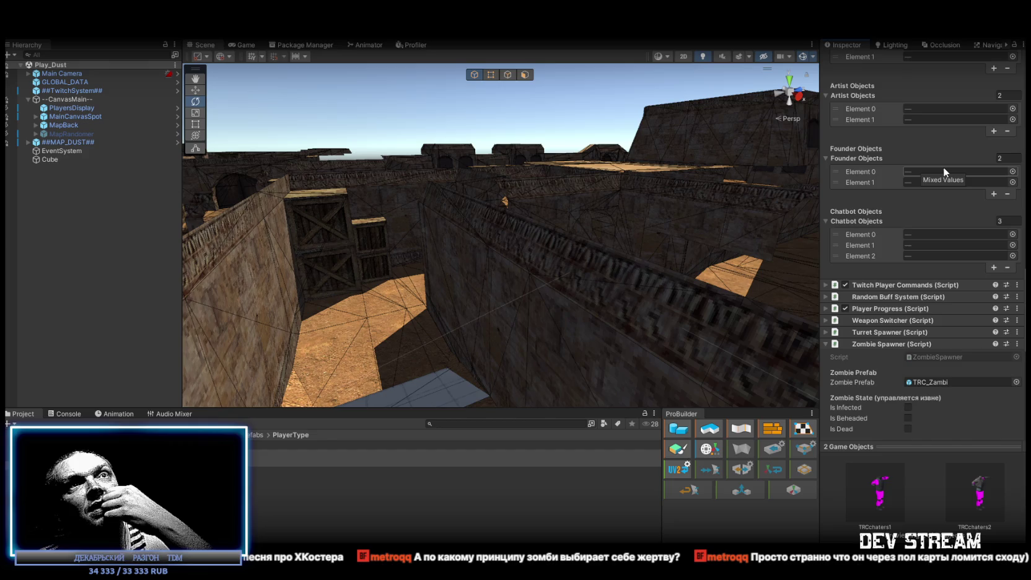
scroll(918, 231, "up", 10)
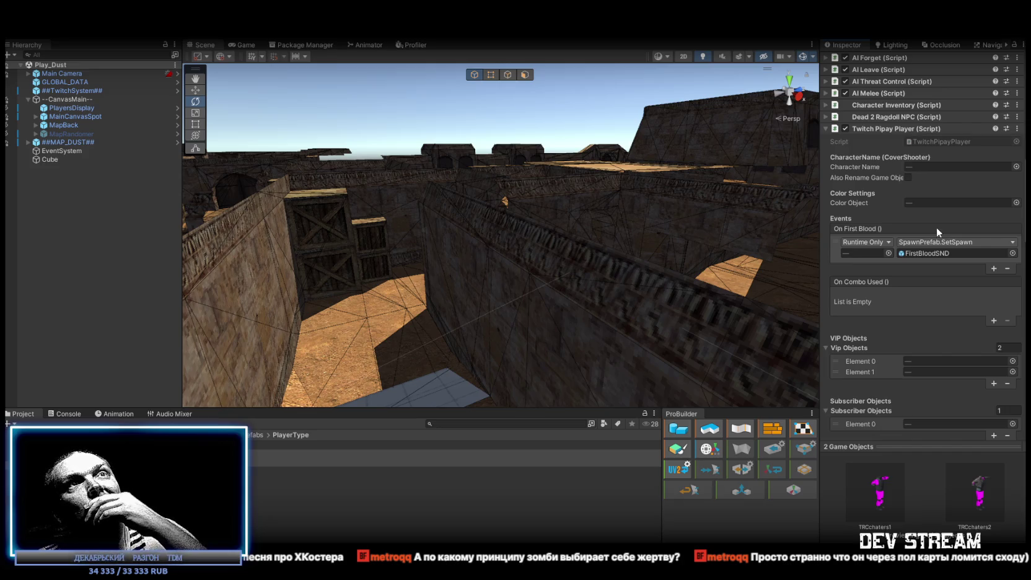
mouse_move(884, 202)
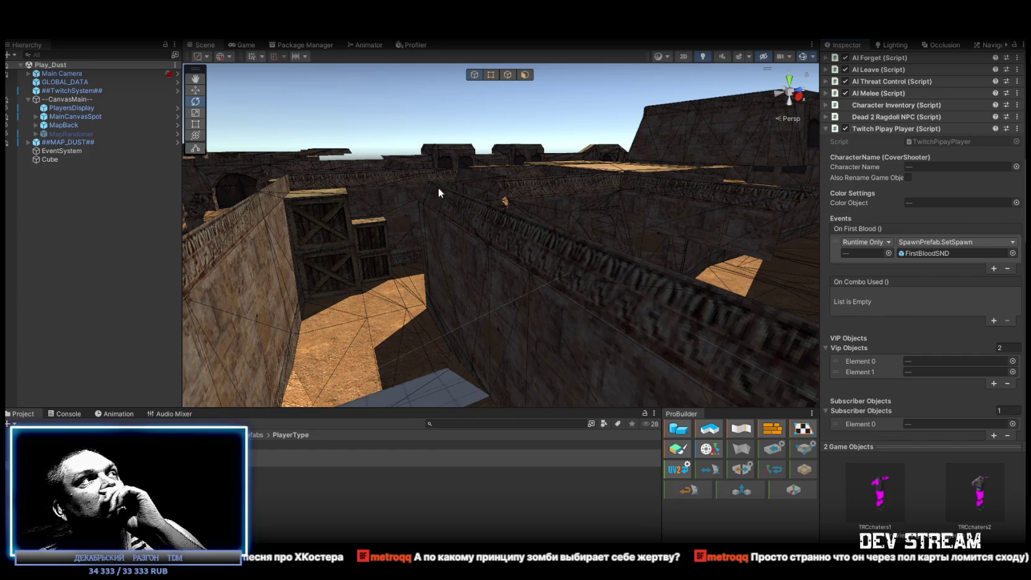
scroll(910, 300, "down", 20)
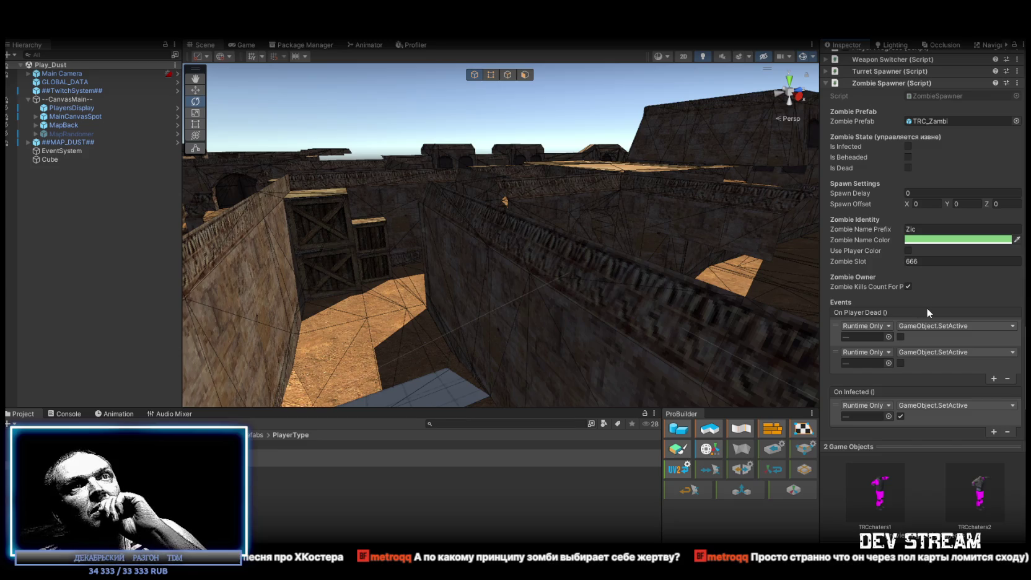
Copy the Twitch Pipay Player component and open the TRCchaters1 prefab for editing
scroll(921, 311, "down", 3)
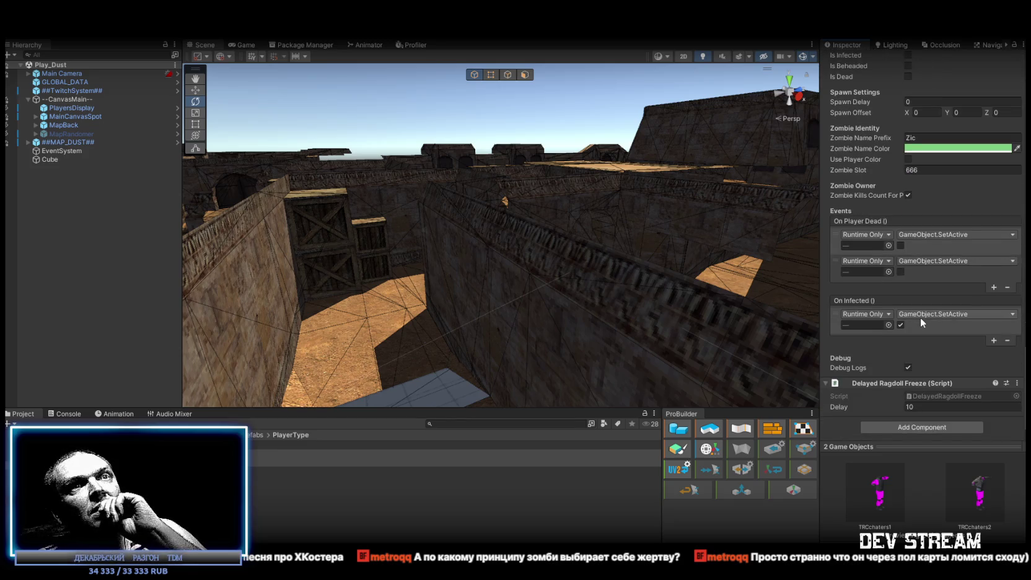
scroll(920, 317, "up", 5)
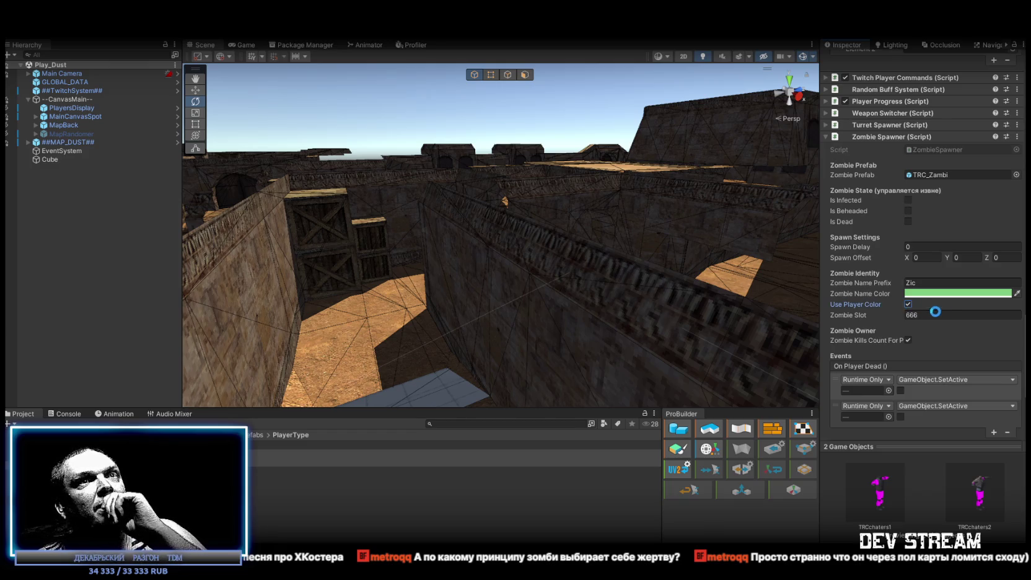
scroll(957, 312, "up", 8)
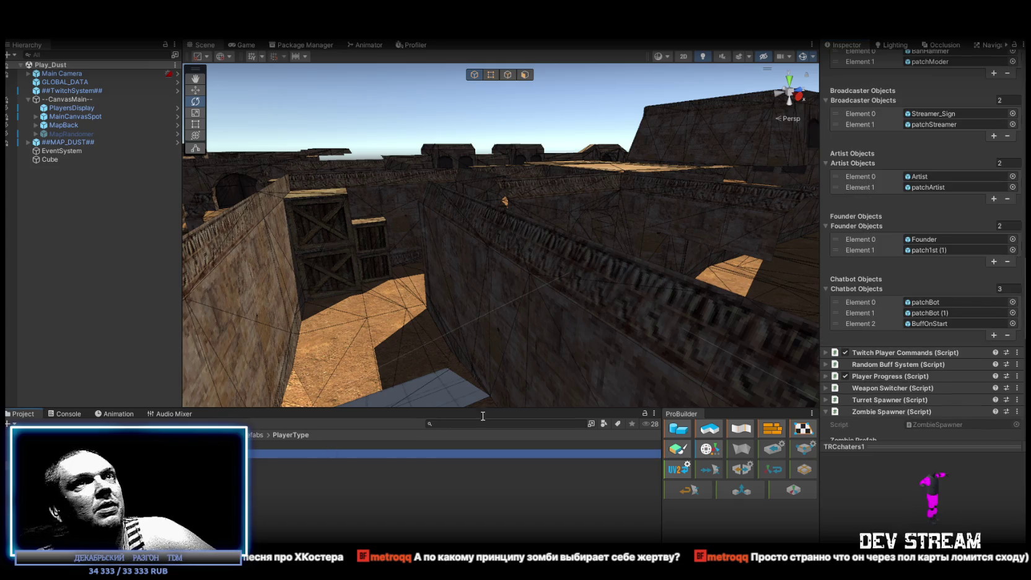
scroll(948, 240, "up", 12)
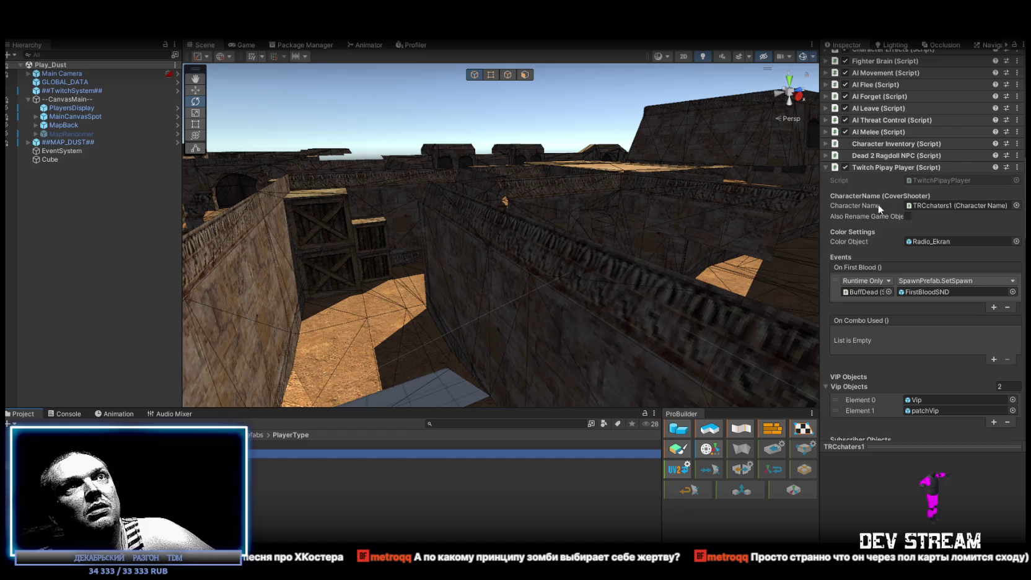
left_click(1016, 167)
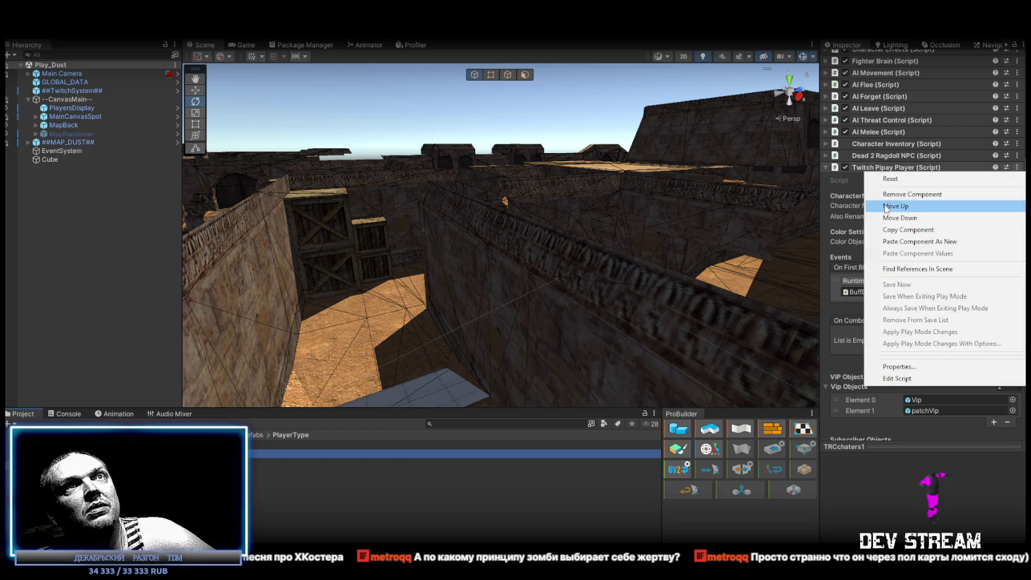
left_click(957, 232)
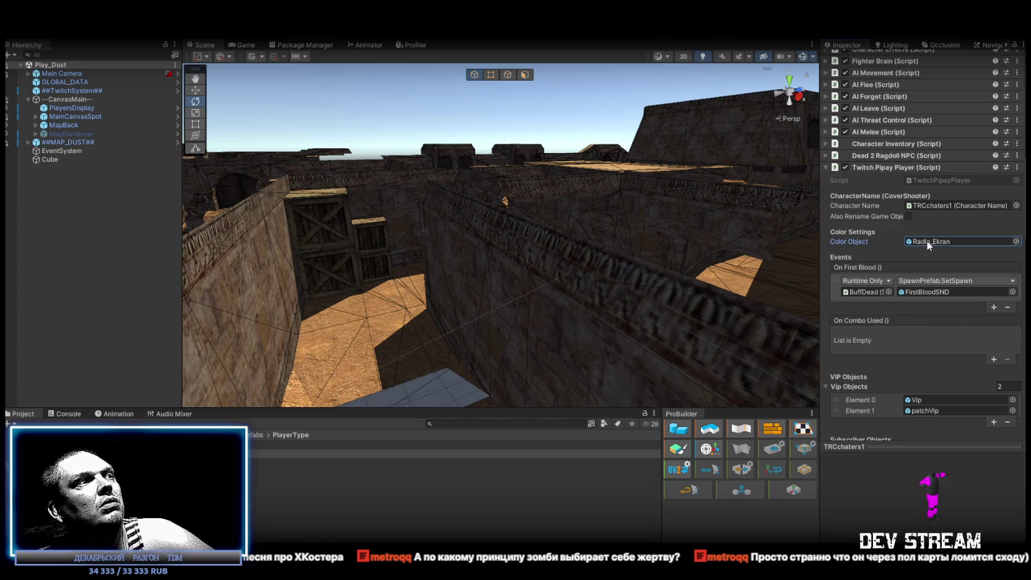
double_click(277, 454)
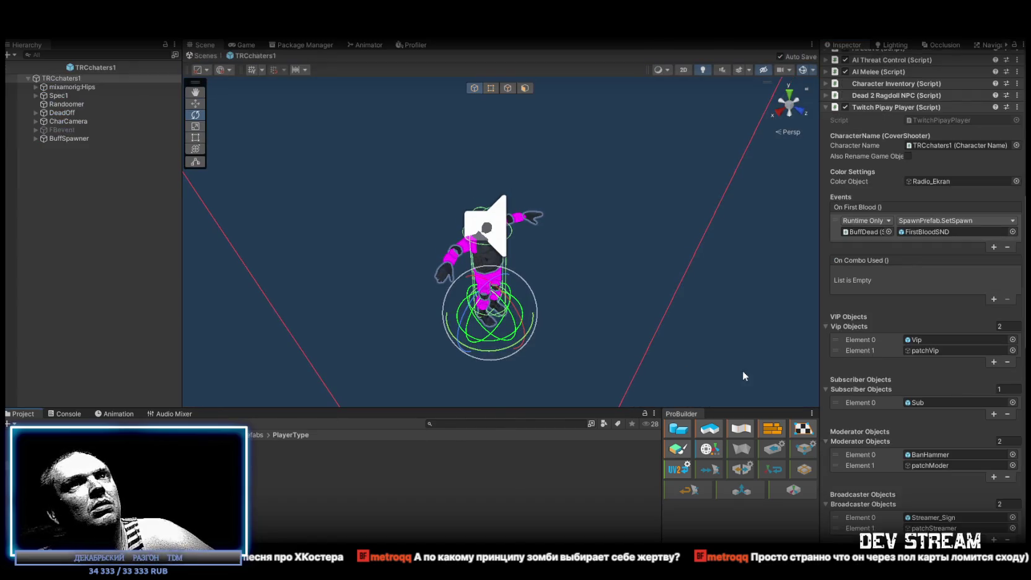
Open the TRC_Zambi prefab and paste the Twitch Pipay Player as a new component
left_click(937, 180)
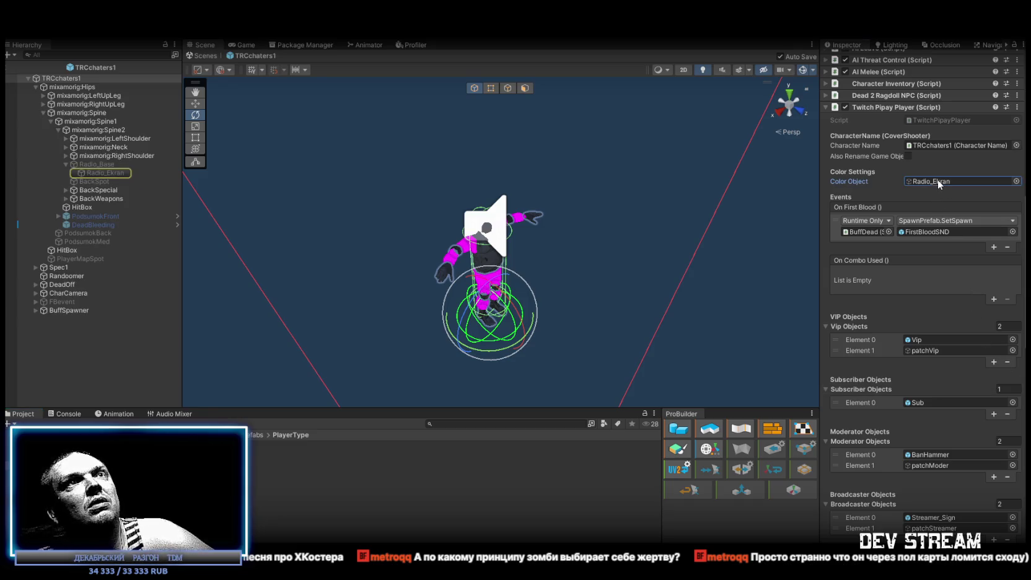
mouse_move(875, 157)
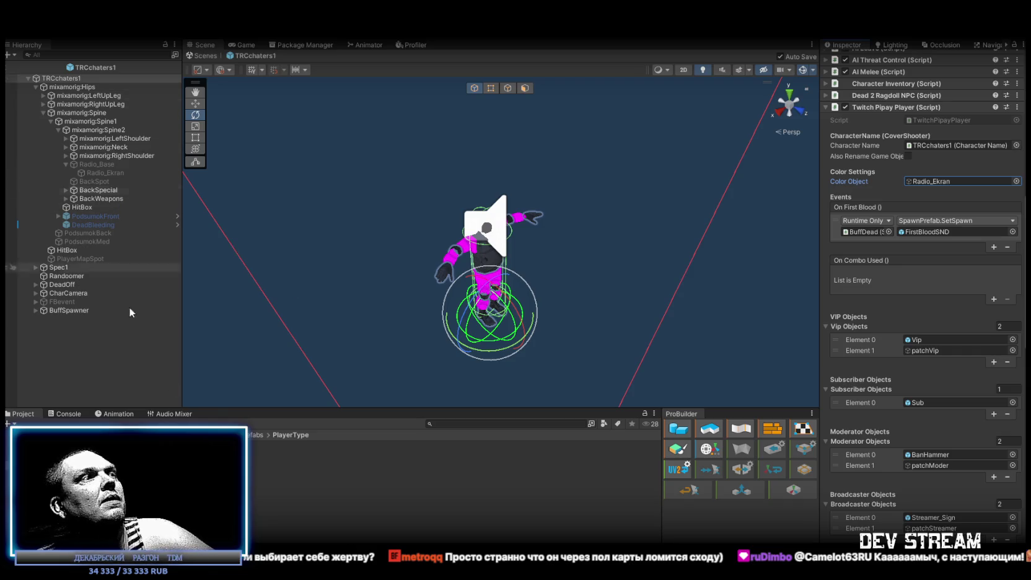
double_click(123, 458)
right_click(887, 461)
left_click(932, 318)
scroll(930, 465, "down", 5)
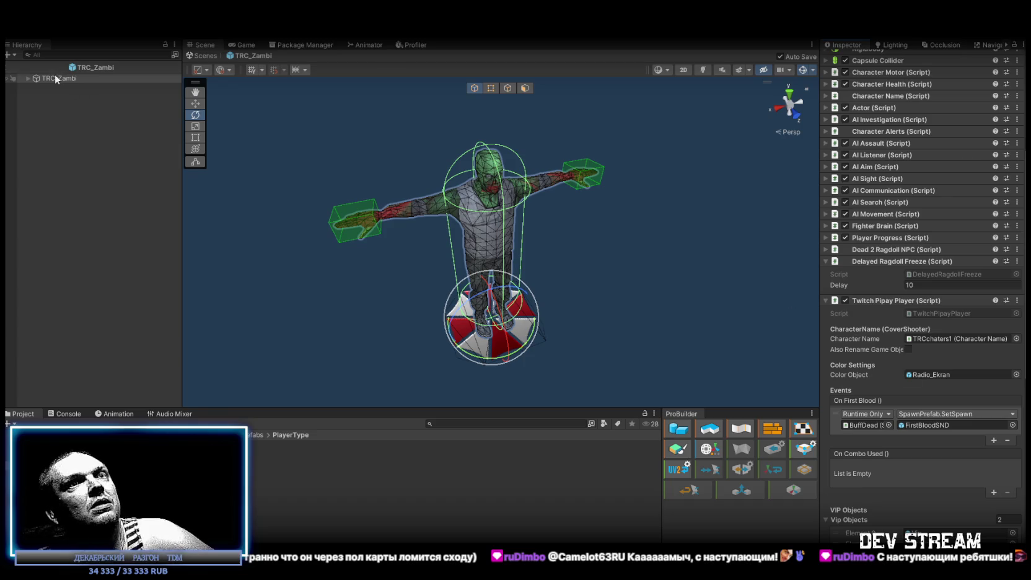
Set Character Name to TRC_Zambi and Color Object to None, and remove the On First Blood entry
left_click_drag(61, 78, 945, 338)
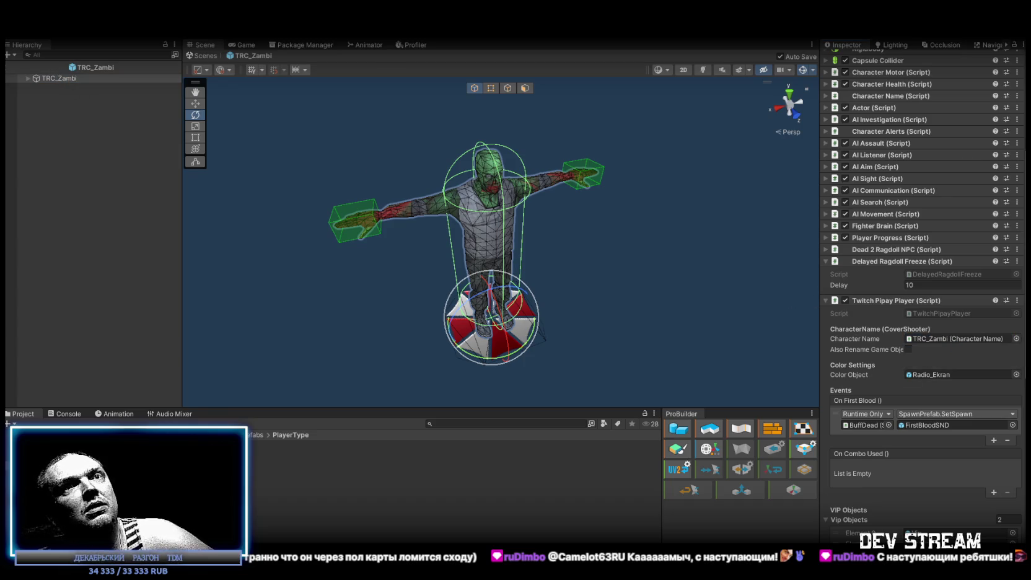
left_click(1016, 375)
left_click(854, 198)
double_click(845, 226)
scroll(961, 438, "down", 1)
scroll(961, 438, "down", 4)
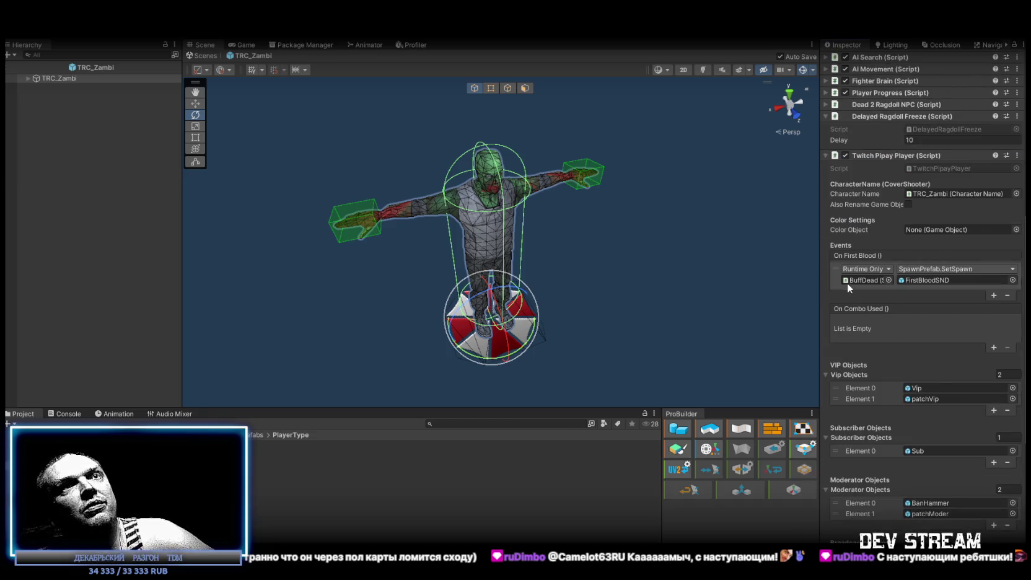
left_click(1007, 296)
scroll(922, 346, "down", 3)
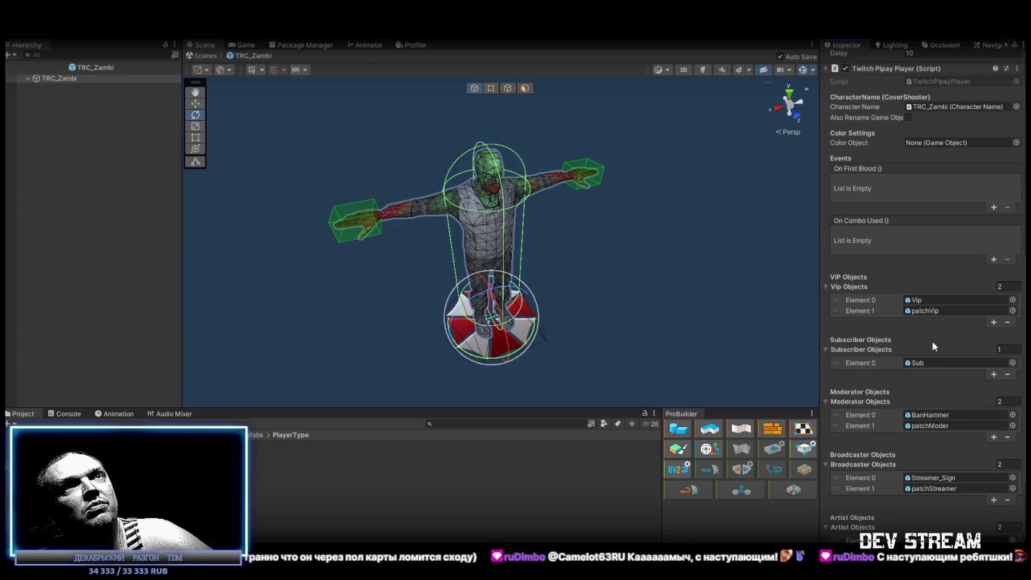
Set the Vip, Subscriber, Broadcaster and Moderator object list sizes to 0
left_click(1018, 287)
type("0")
left_click(1009, 349)
type("0")
key("Return")
left_click(1012, 455)
type("0")
left_click(1009, 391)
type("0")
key("Return")
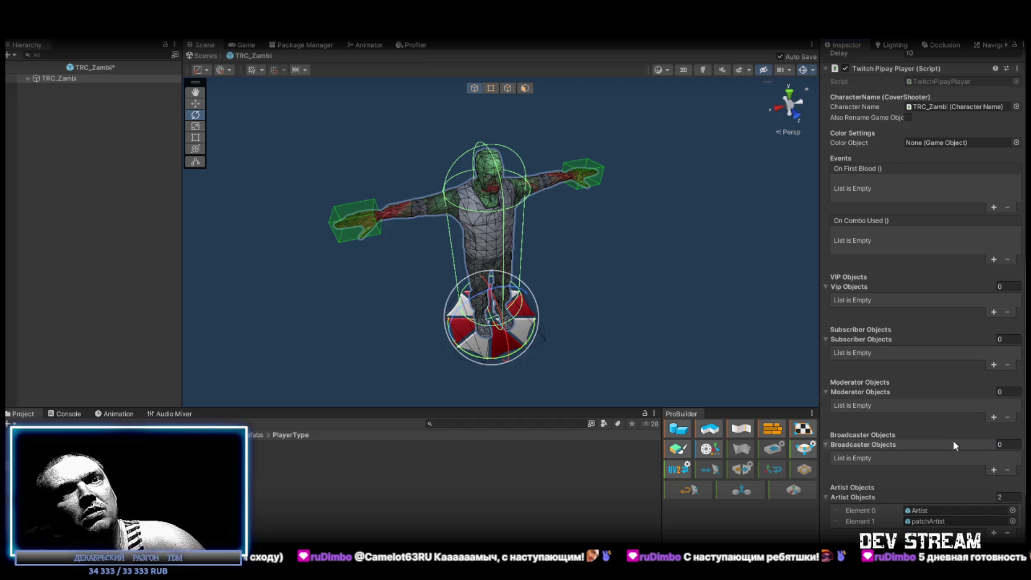
Set the Artist, Chatbot and Founder object list sizes to 0 as well
left_click(1000, 497)
type("0")
key("Return")
scroll(998, 490, "down", 5)
left_click(1007, 486)
type("0")
key("Return")
left_click(1007, 444)
type("0")
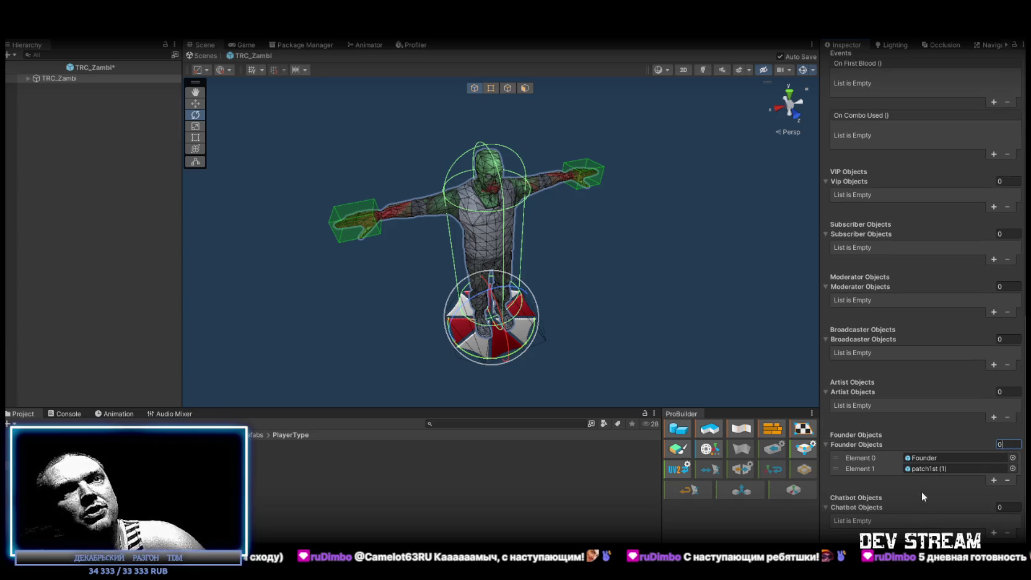
key("Return")
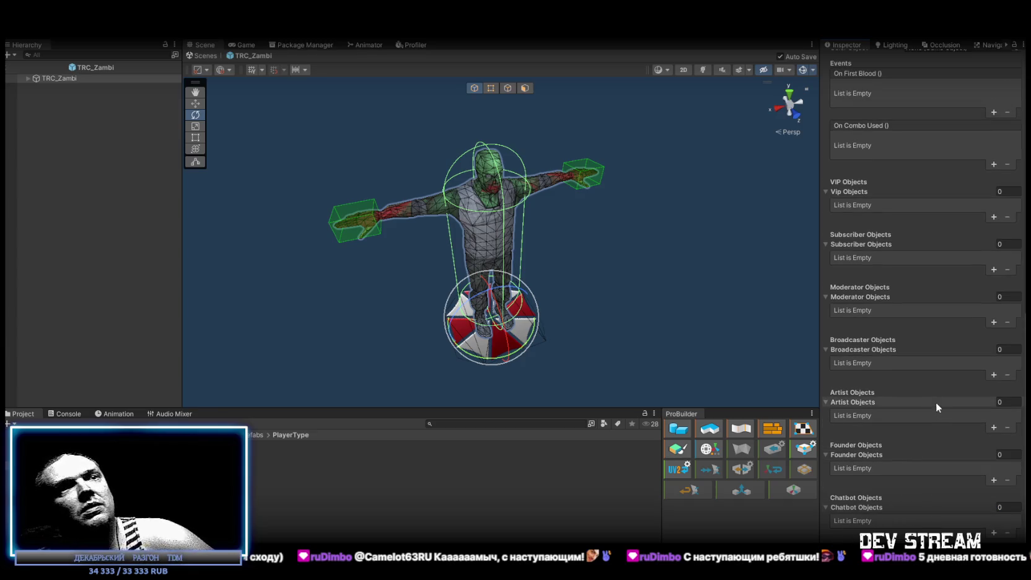
scroll(900, 372, "up", 10)
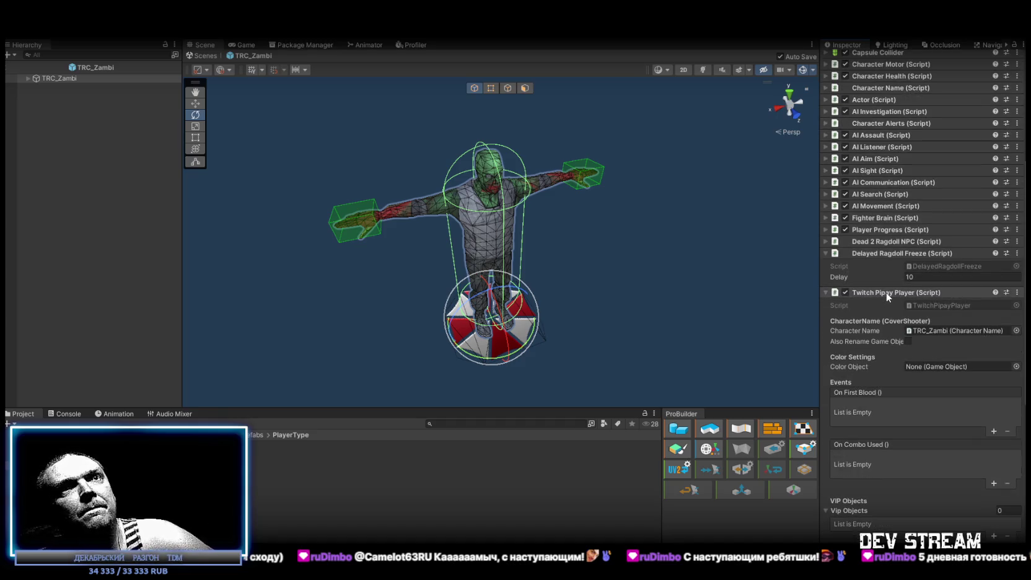
Drag Twitch Pipay Player above Delayed Ragdoll Freeze and expand it to review the emptied lists
left_click(887, 240)
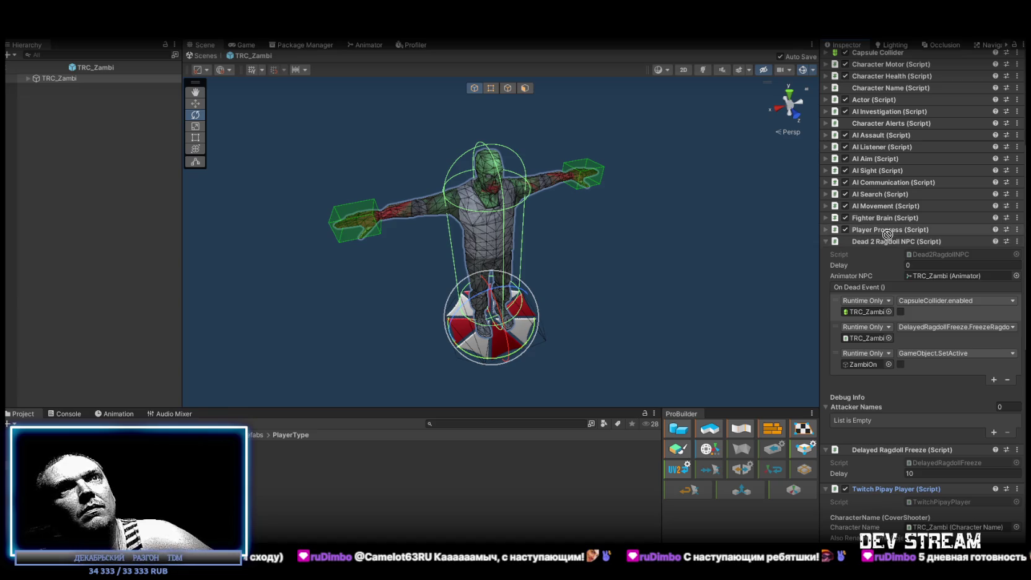
left_click(929, 241)
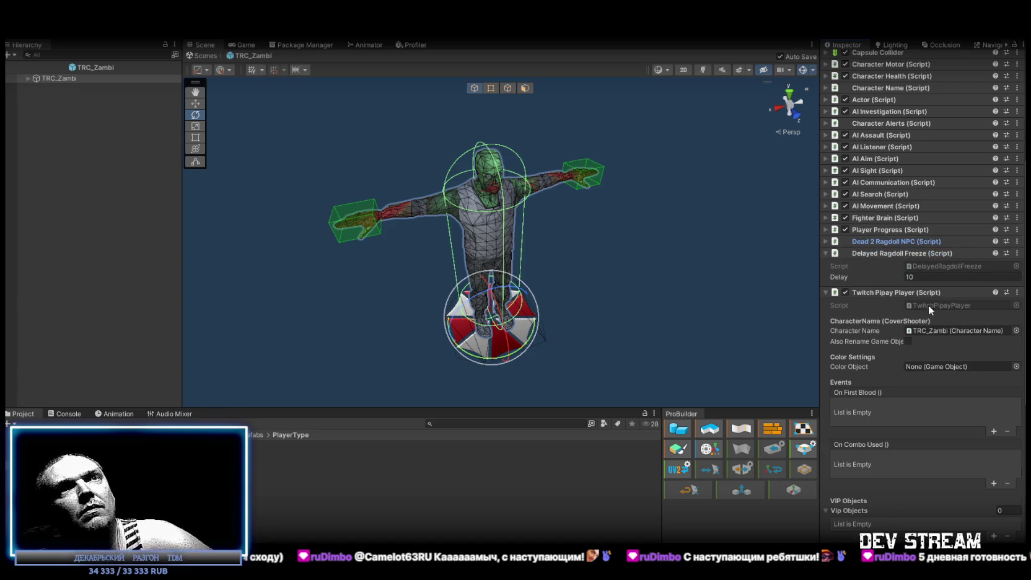
left_click_drag(897, 291, 897, 244)
scroll(824, 250, "up", 5)
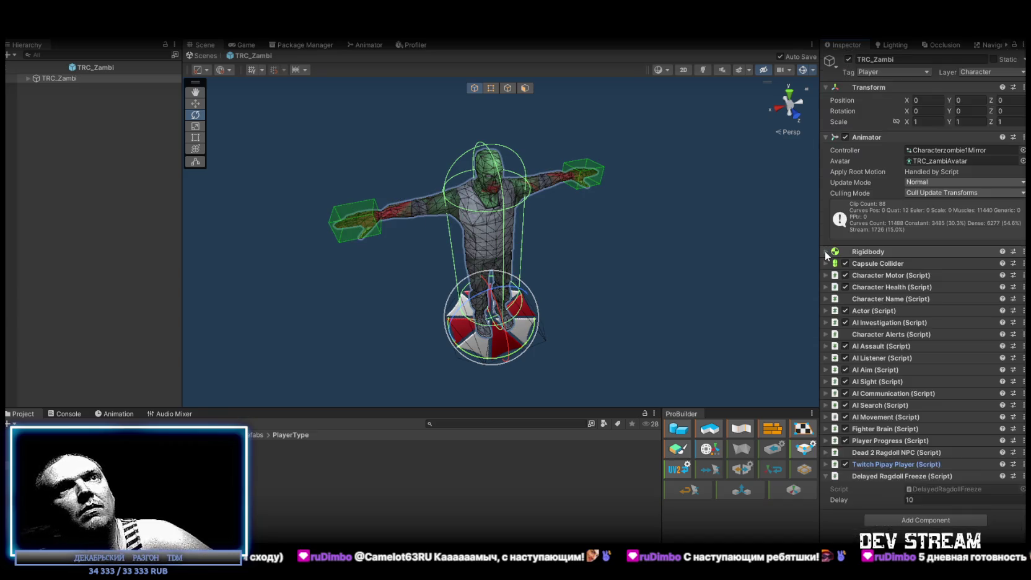
left_click(825, 464)
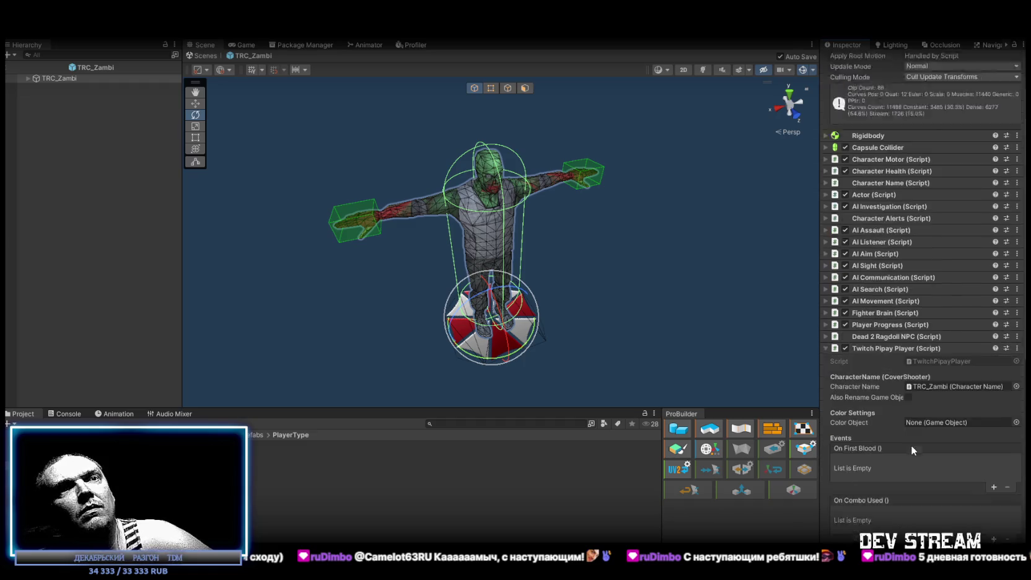
scroll(911, 445, "down", 5)
scroll(937, 364, "down", 5)
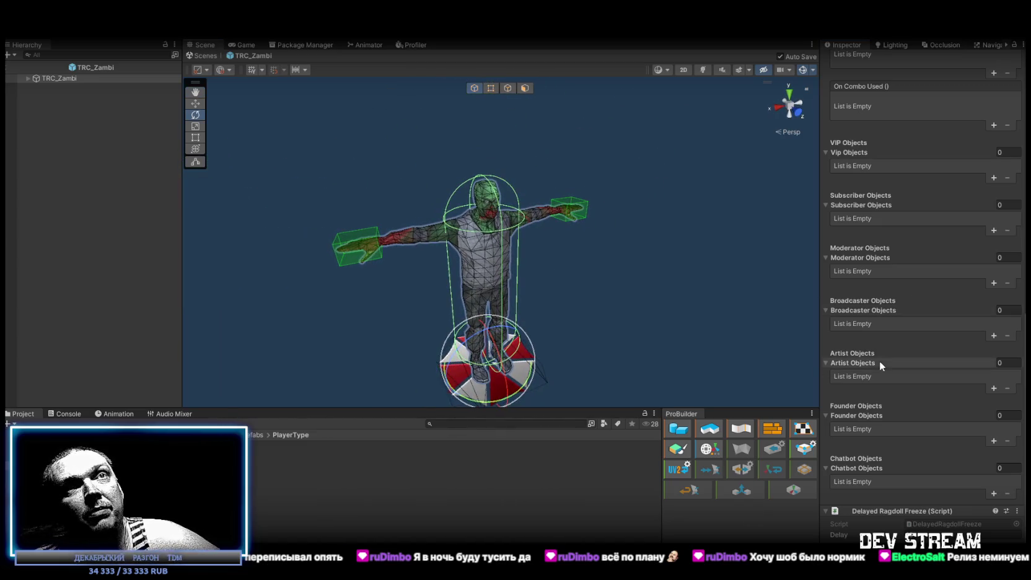
Collapse Twitch Pipay Player, exit prefab mode to the Play_Dust scene, and orbit over the map
scroll(880, 360, "up", 10)
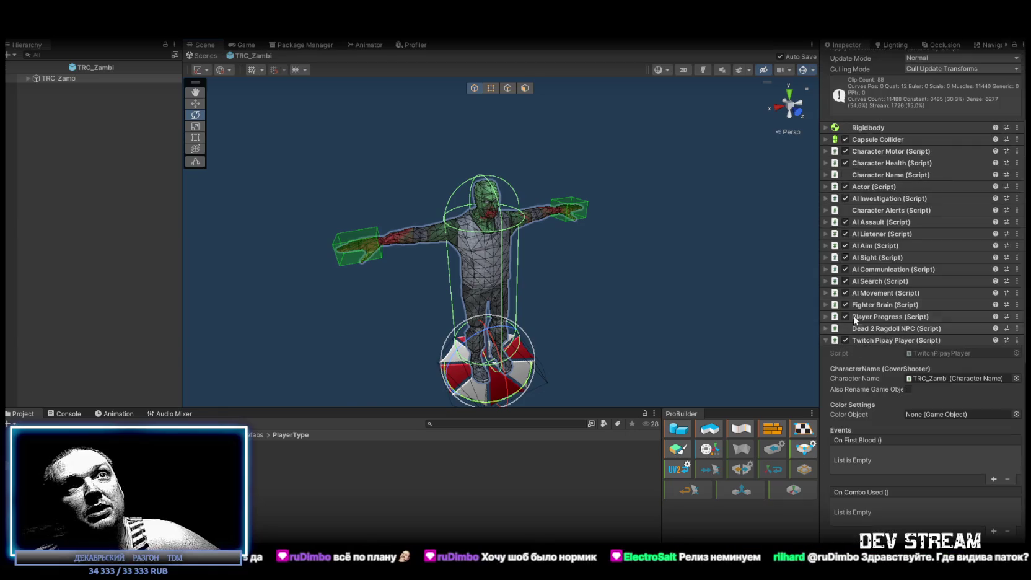
left_click(826, 340)
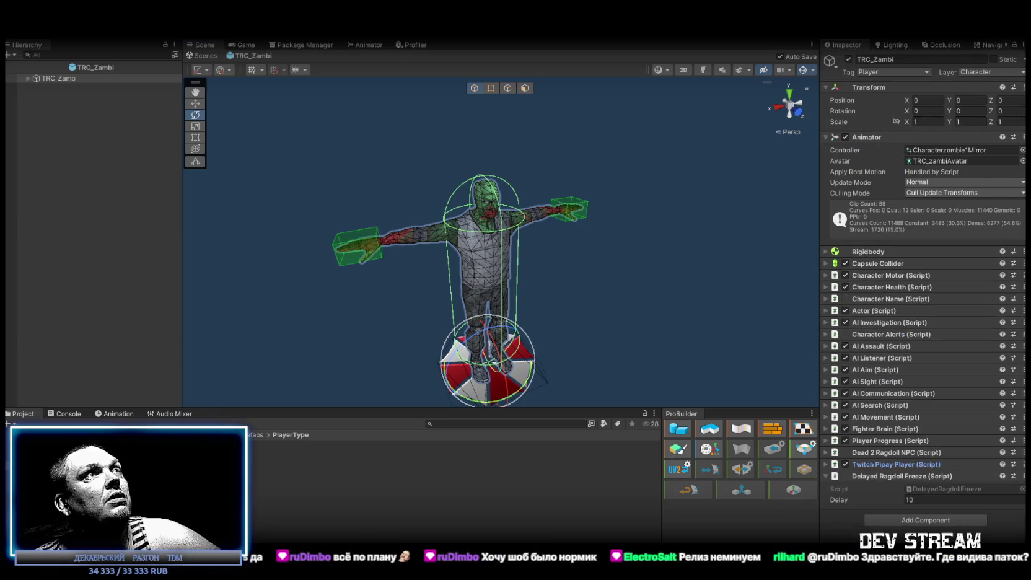
left_click(208, 56)
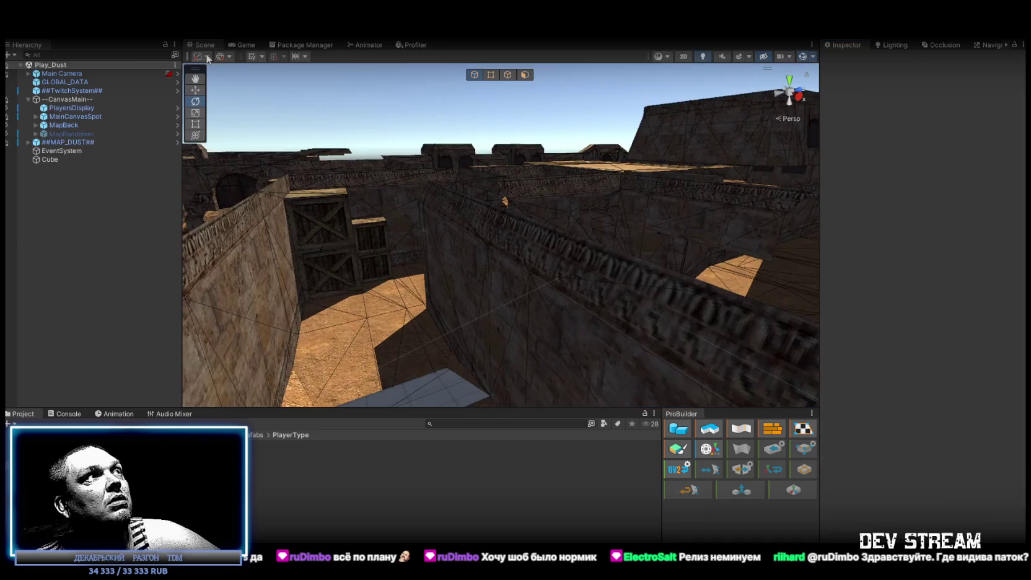
mouse_move(368, 206)
left_mouse_down()
mouse_move(417, 223)
mouse_move(471, 177)
mouse_move(477, 201)
mouse_move(551, 231)
mouse_move(504, 48)
left_mouse_up()
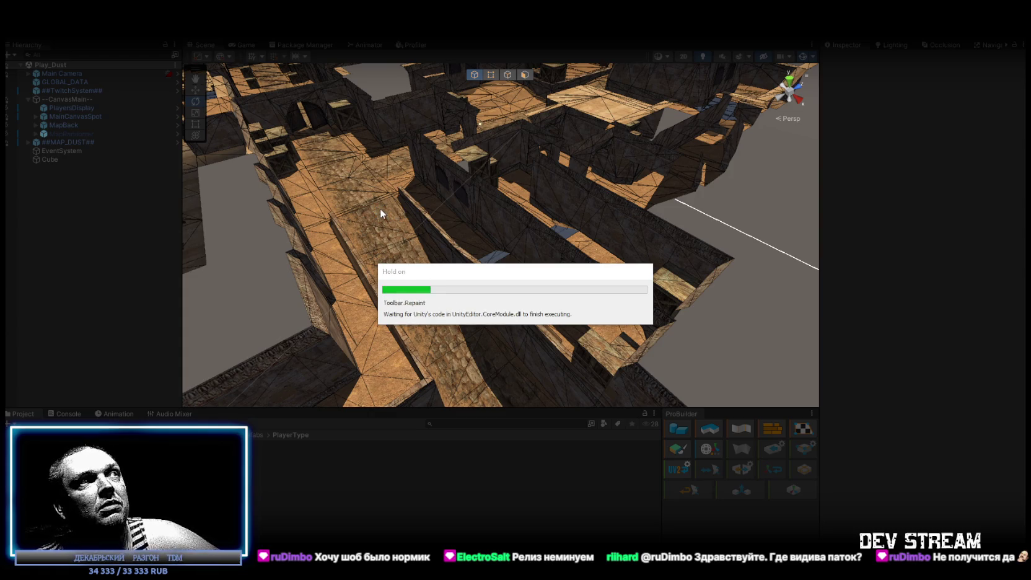
Maximize the Game view for the running Play_Dust match
double_click(250, 43)
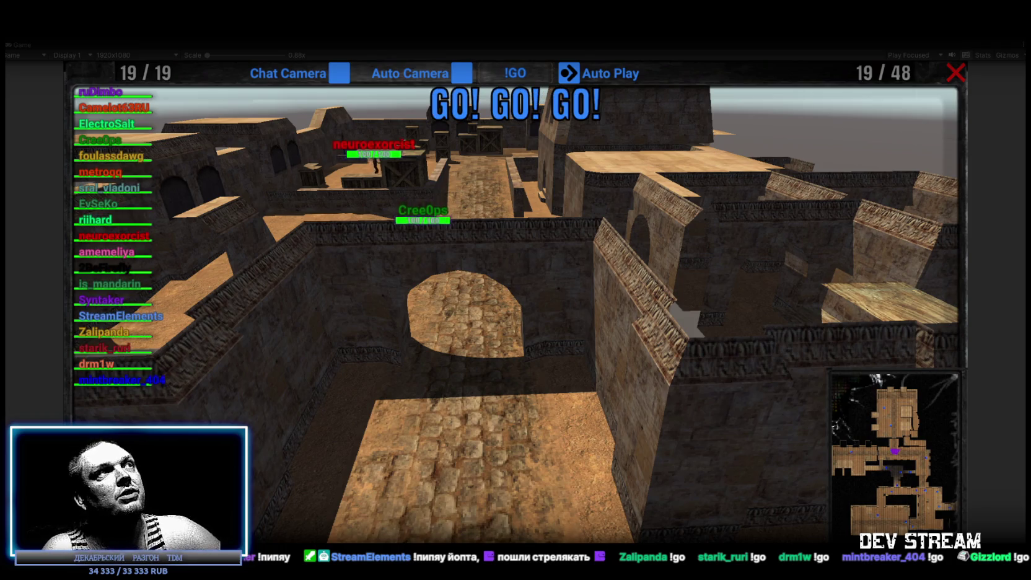
Switch the follow camera between players from the HUD name list while the match plays
left_click(138, 108)
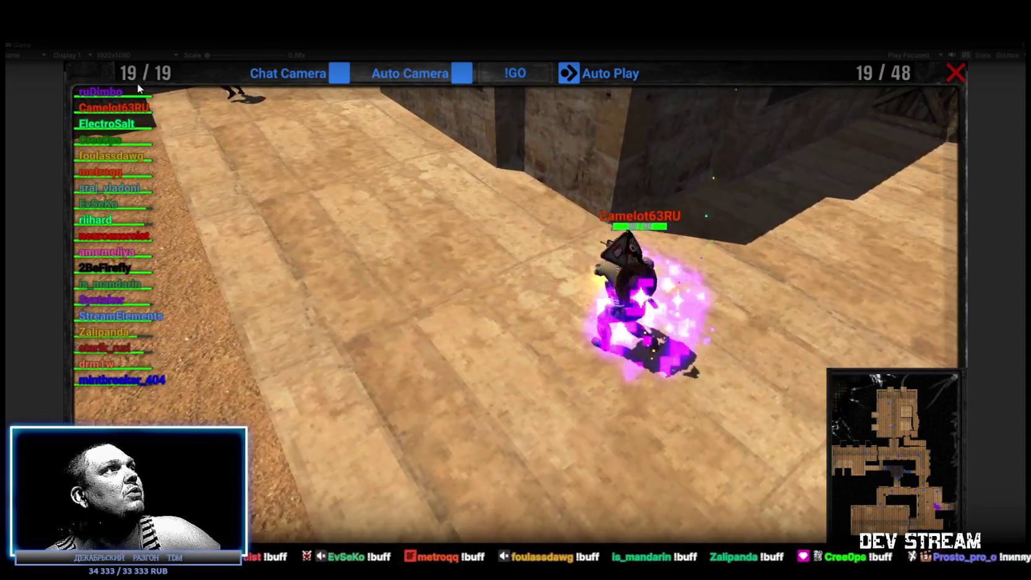
left_click(105, 91)
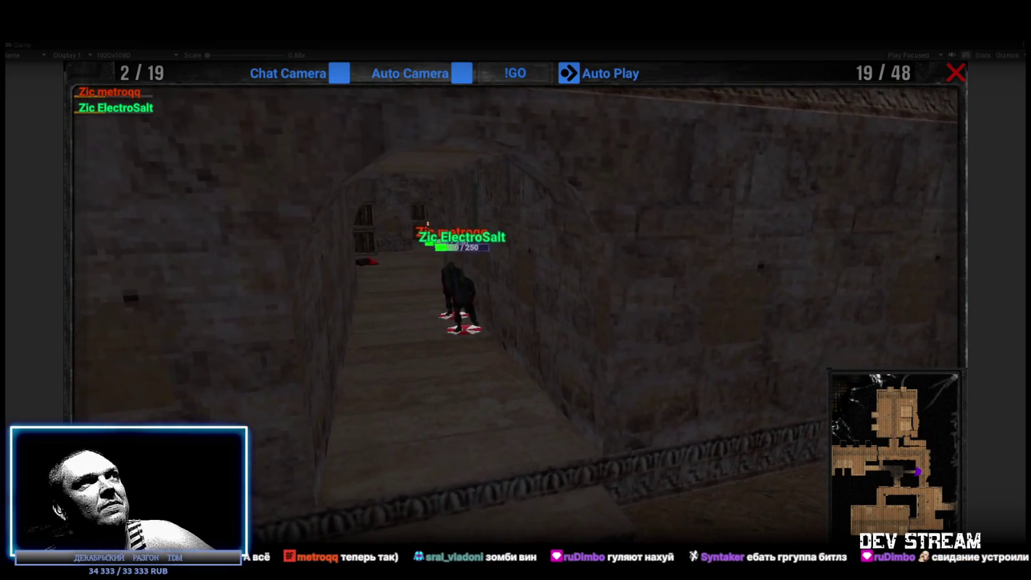
Select the Zic ElectroSalt zombie and expand its bones through Hips, Spine and Spine1
key("ctrl+p")
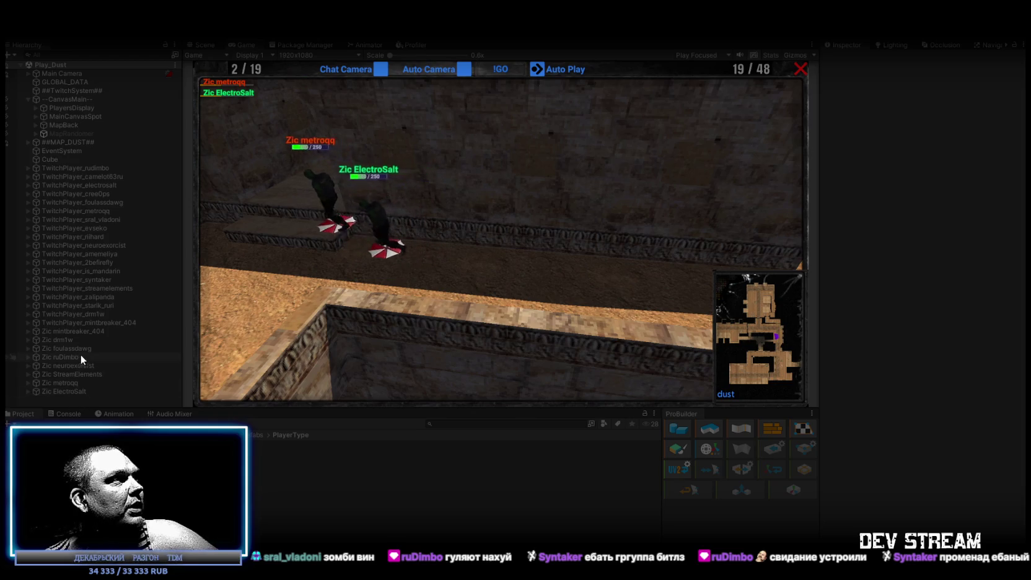
left_click(64, 392)
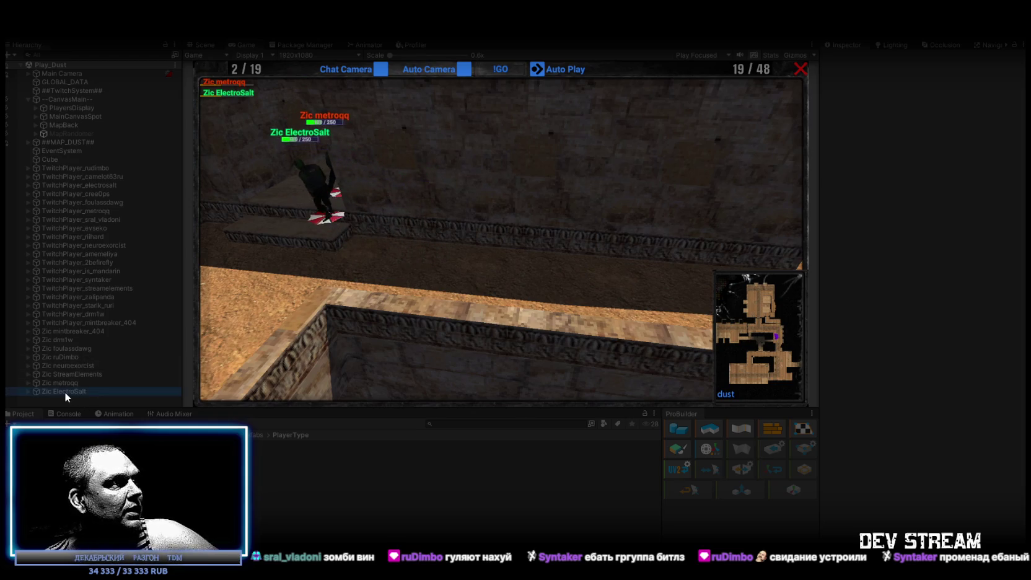
left_click(29, 392)
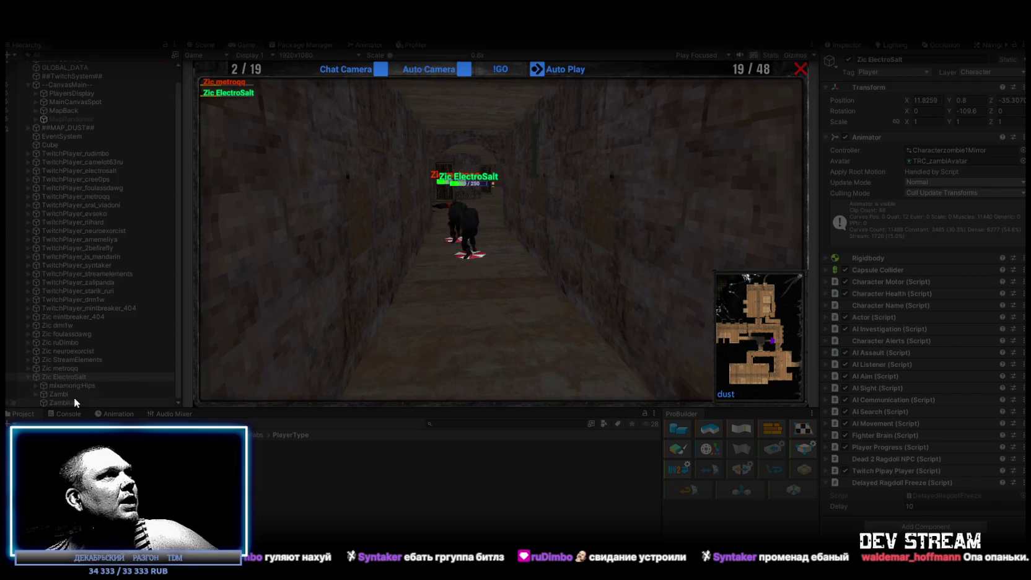
left_click(35, 386)
scroll(73, 378, "down", 2)
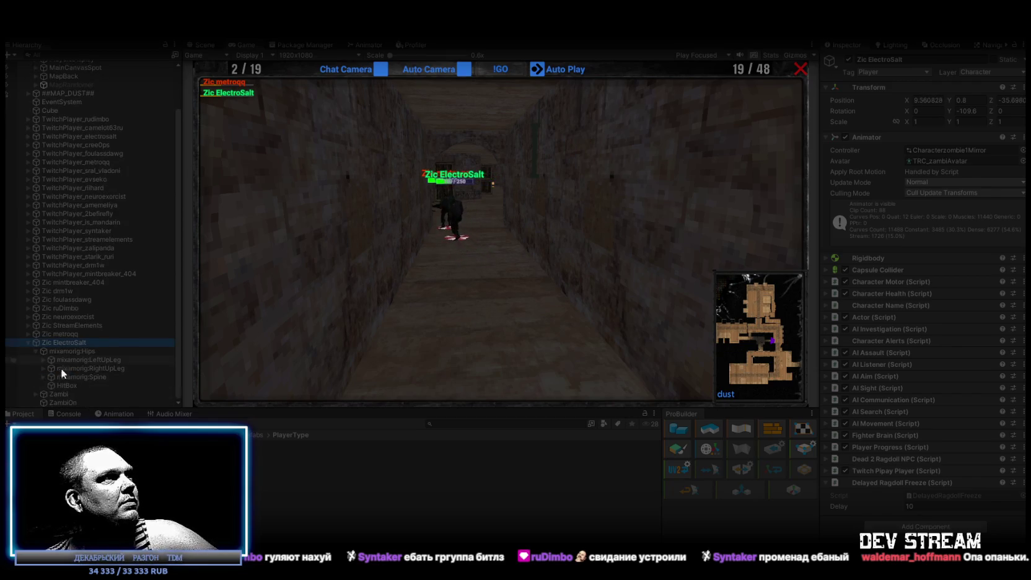
left_click(43, 376)
left_click(54, 385)
Expand Spine2, Neck, Head and HeadSpotMain, then inspect FakeDead's Heal Buff TDM settings
scroll(64, 384, "down", 2)
left_click(59, 369)
scroll(81, 374, "down", 2)
left_click(66, 360)
left_click(73, 368)
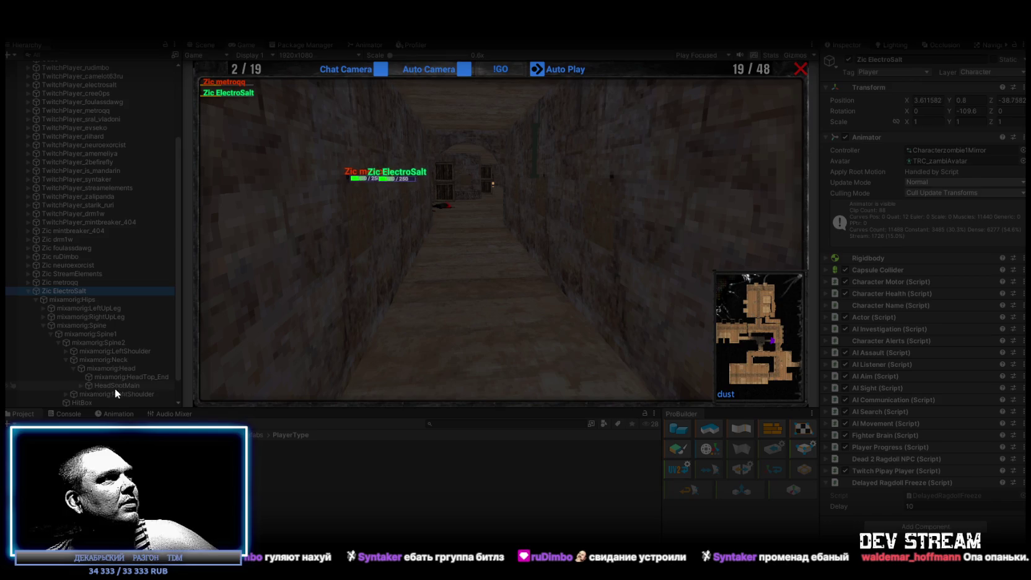
left_click(82, 385)
scroll(142, 371, "down", 3)
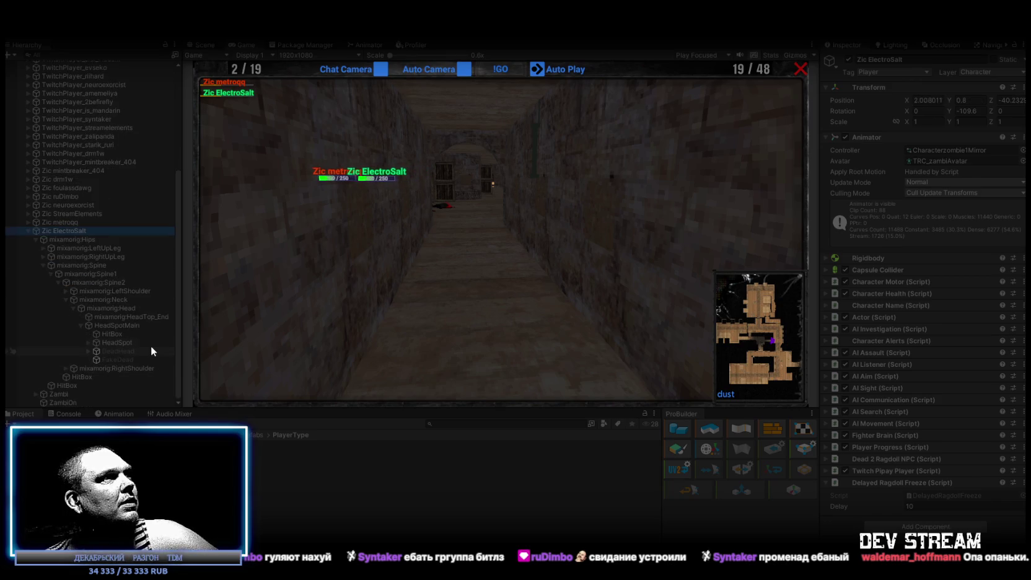
left_click(118, 358)
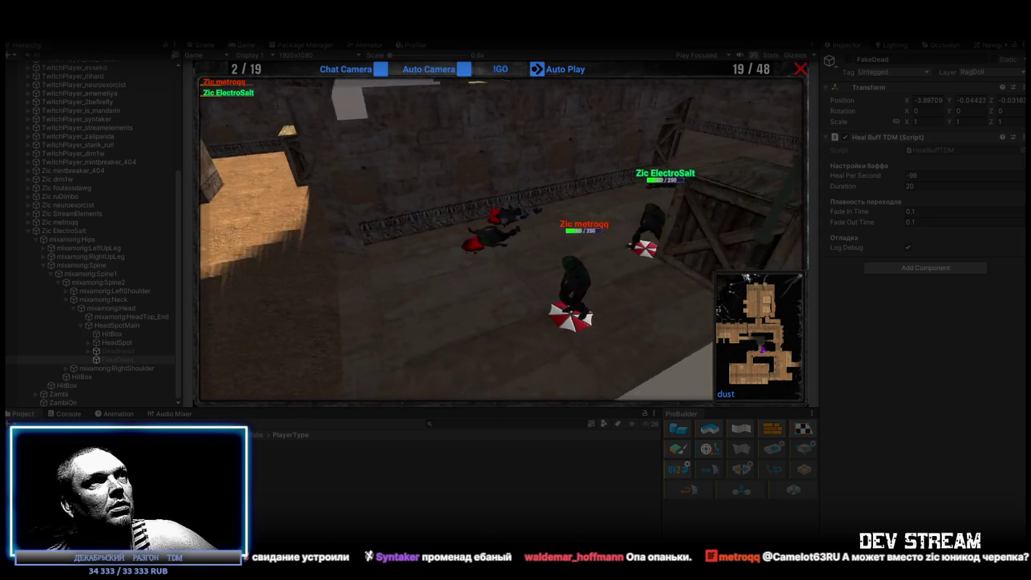
Activate the FakeDead object, then exit Play mode with Ctrl+P
left_click(848, 59)
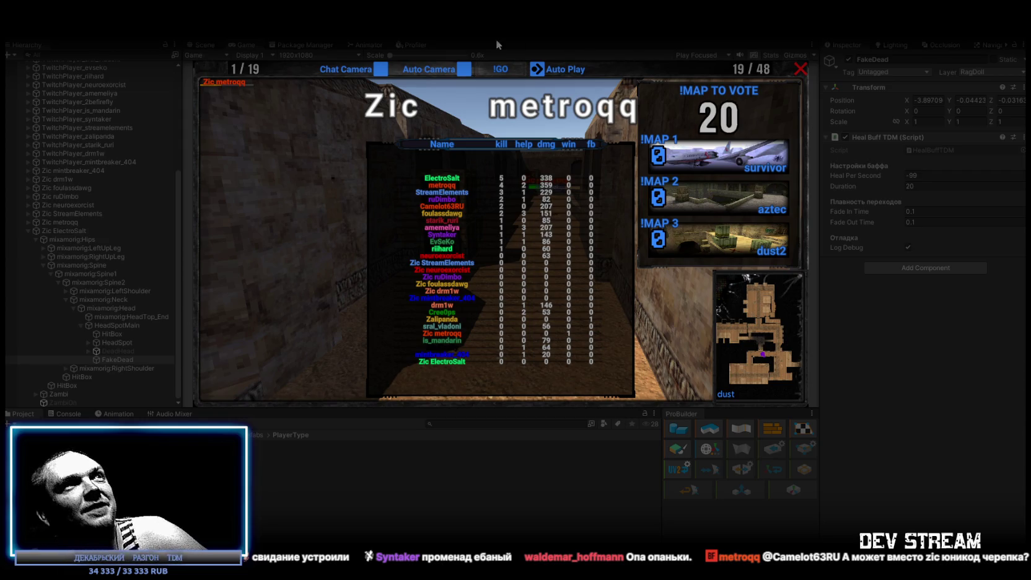
key("ctrl+p")
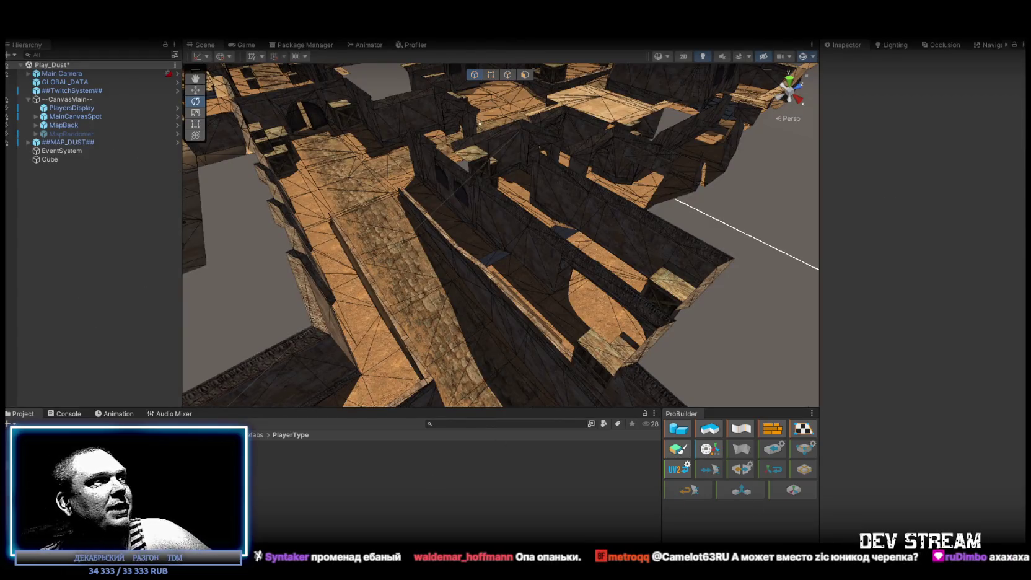
Select the TRCchaters1 prefab in PlayerType and scroll to its Zombie Spawner settings
left_click(63, 415)
left_click(23, 414)
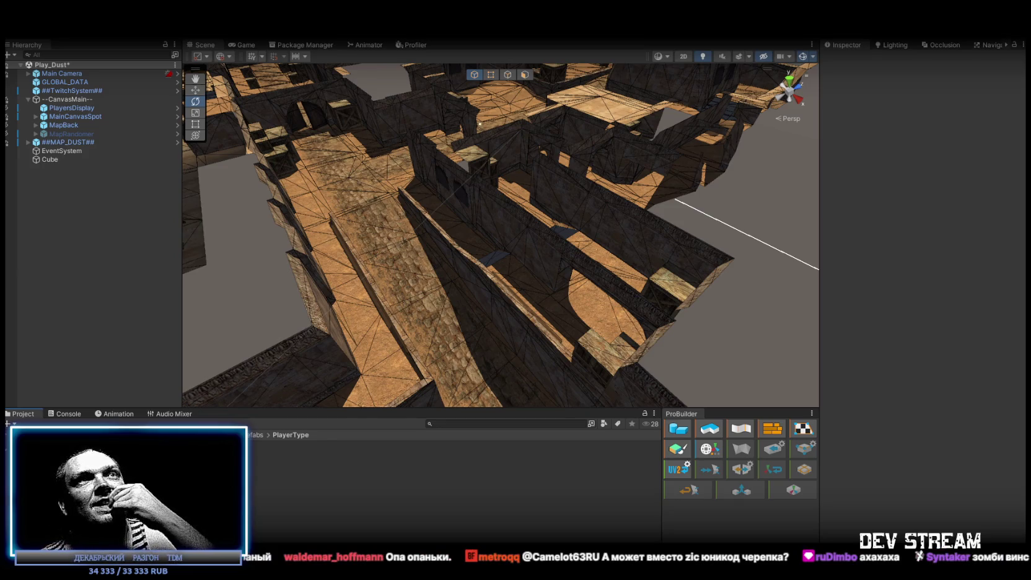
left_click(266, 453)
scroll(896, 311, "down", 15)
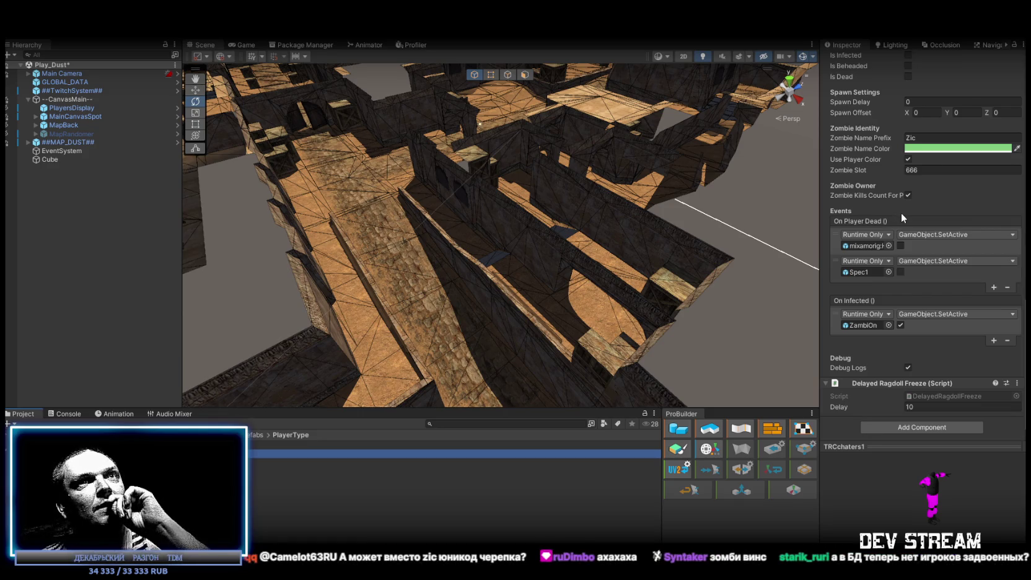
Ping the ZombieSpawner script from its Script field and change Zombie Name Prefix to ☠ (U+2620)
scroll(902, 213, "up", 3)
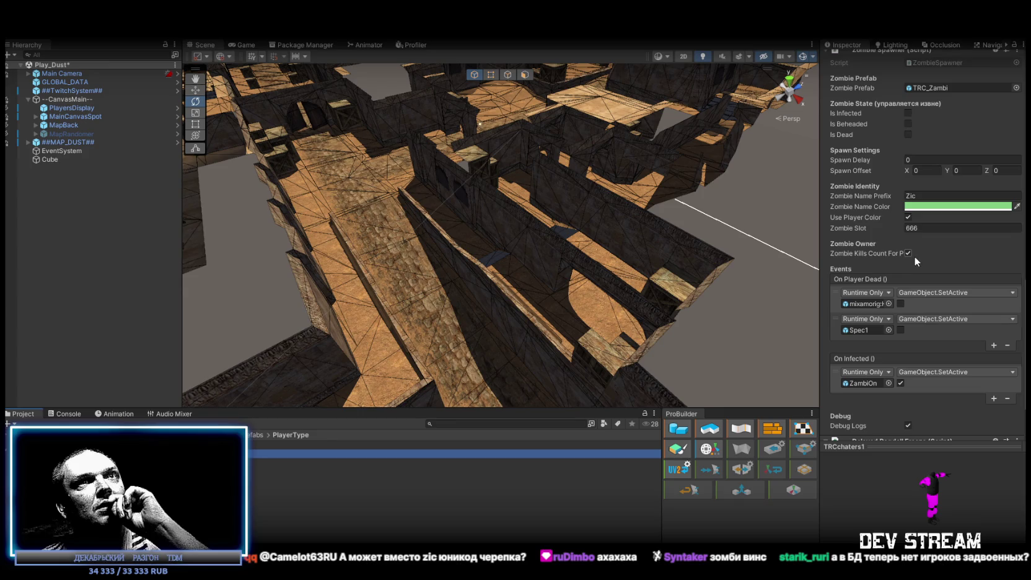
scroll(914, 253, "up", 4)
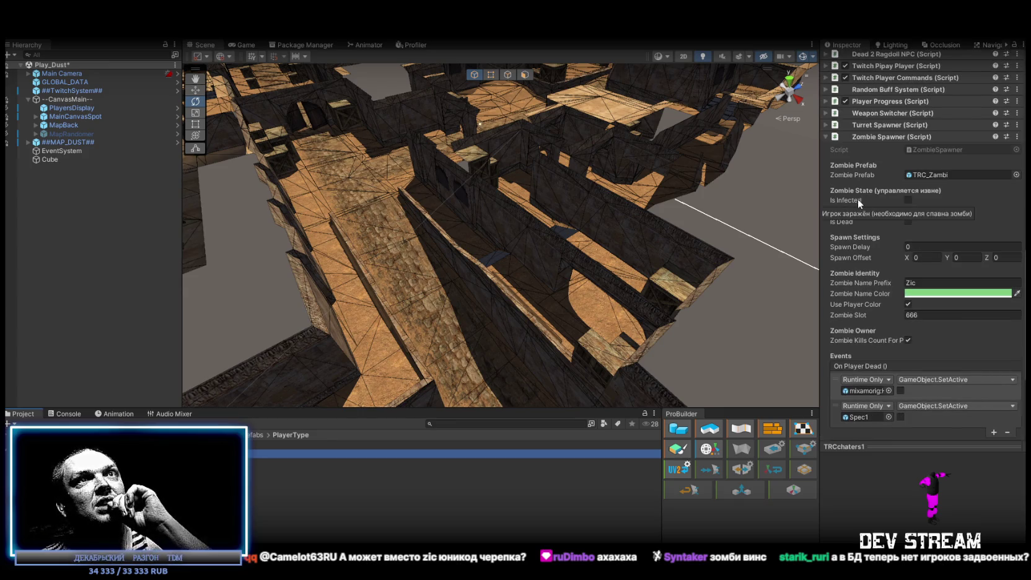
left_click(932, 149)
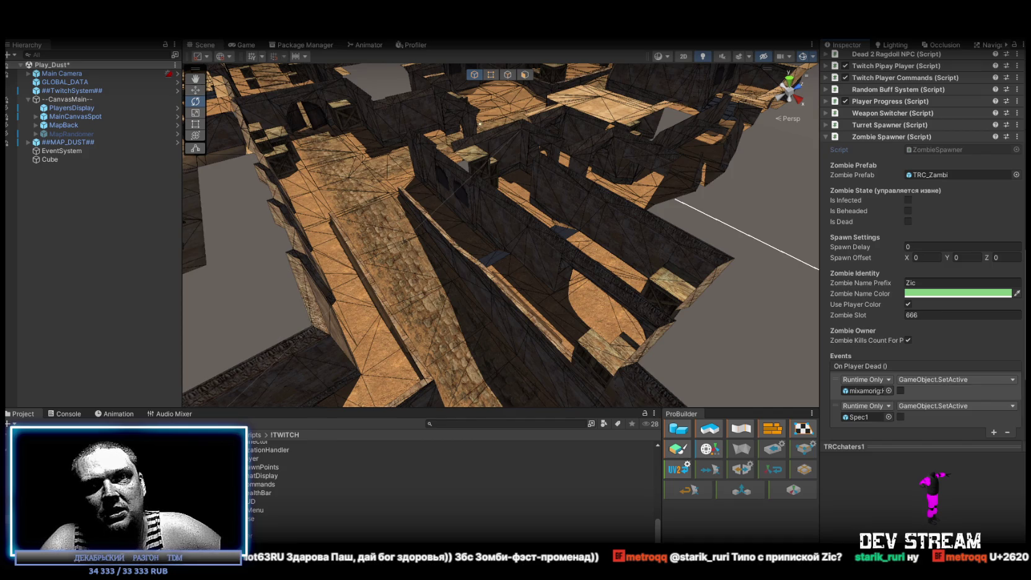
left_click(948, 283)
Set TRCchaters1's Zombie Name Prefix to 'U+2620', commit it, and return to the Prefabs folder
type("U+2620")
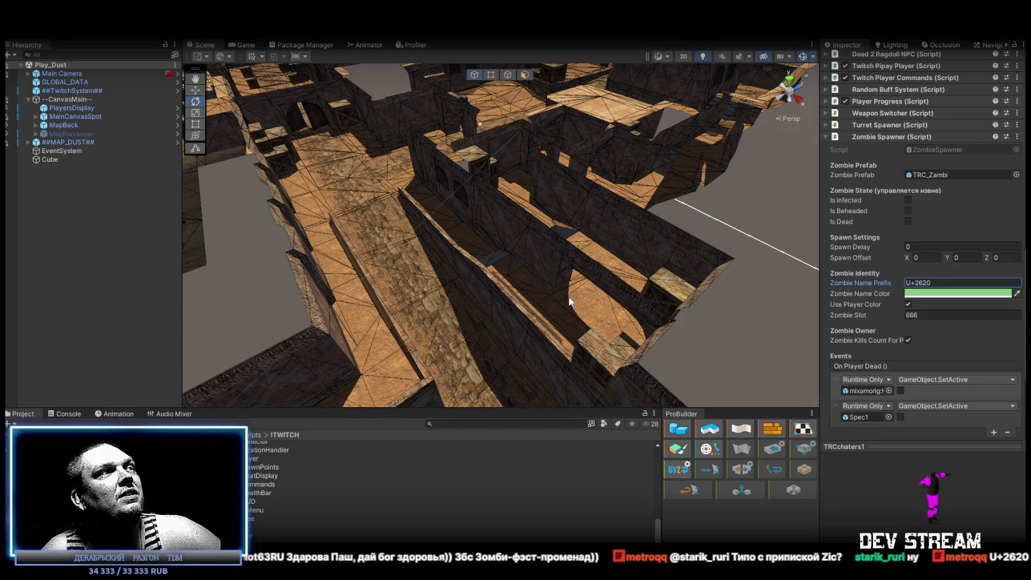
scroll(300, 497, "up", 5)
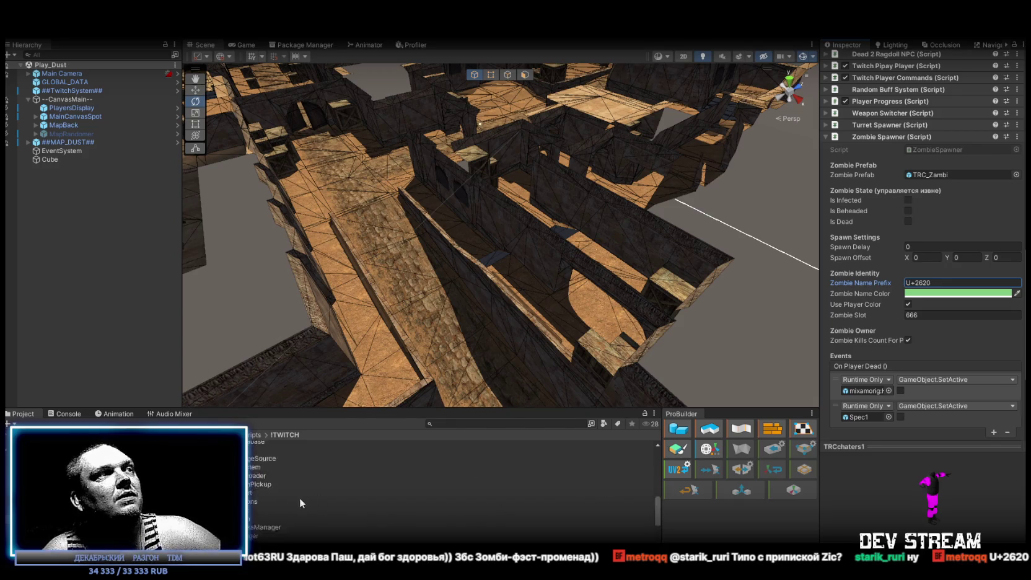
left_click(934, 280)
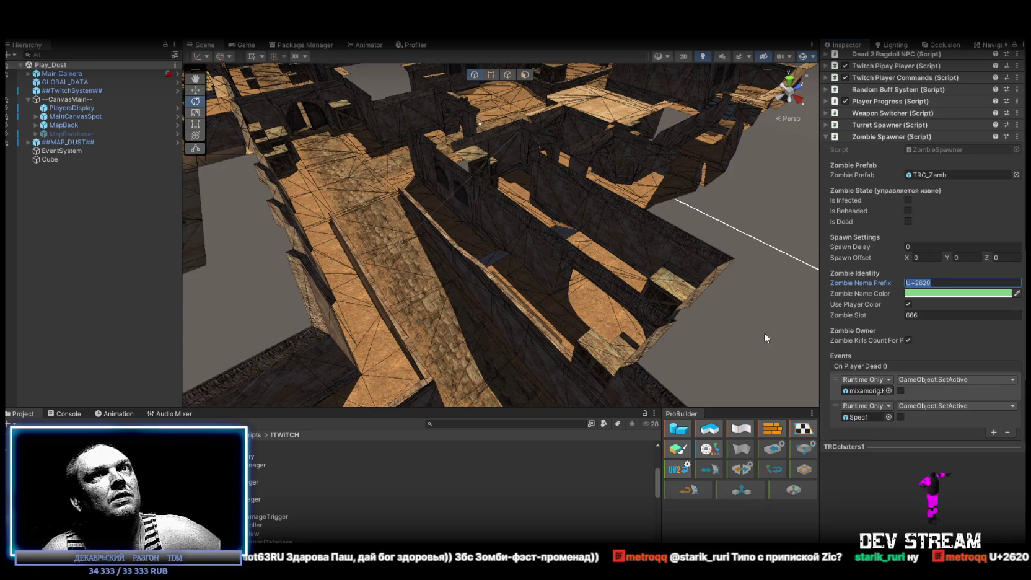
scroll(300, 513, "up", 3)
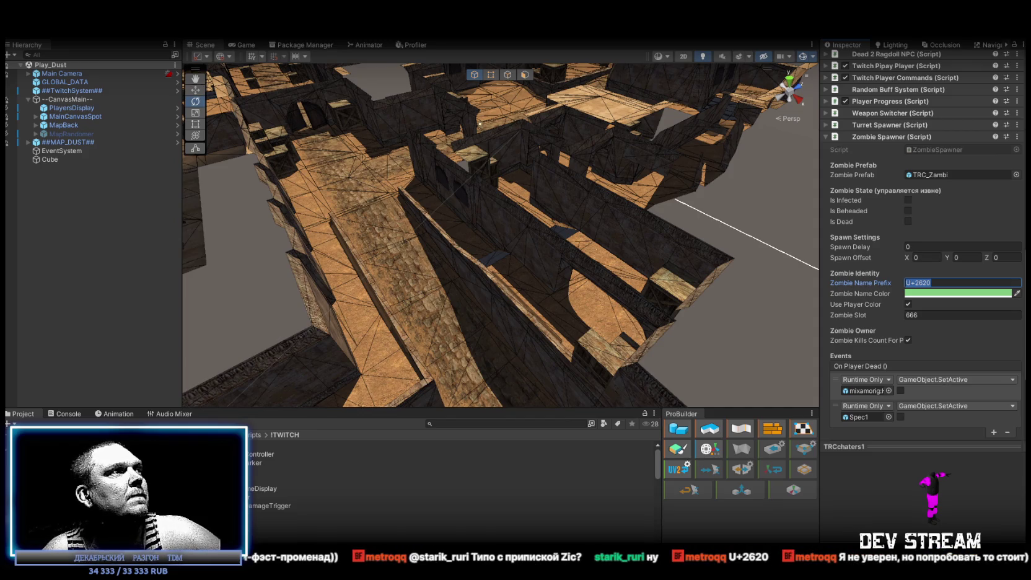
left_click(301, 514)
left_click(124, 483)
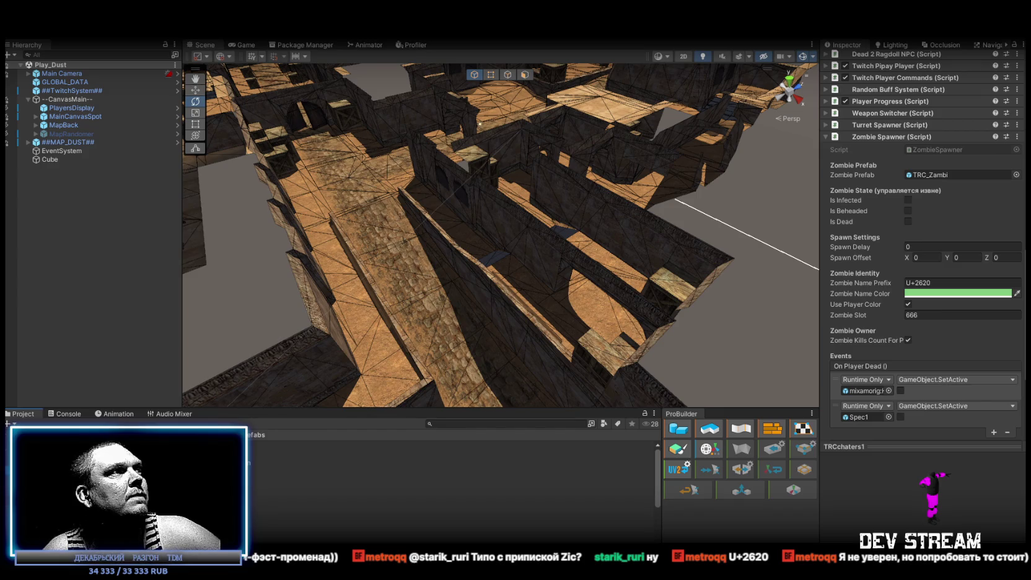
In PlayerType, set TRCchaters2's Zombie Name Prefix to 'U+2620'
double_click(186, 448)
left_click(278, 461)
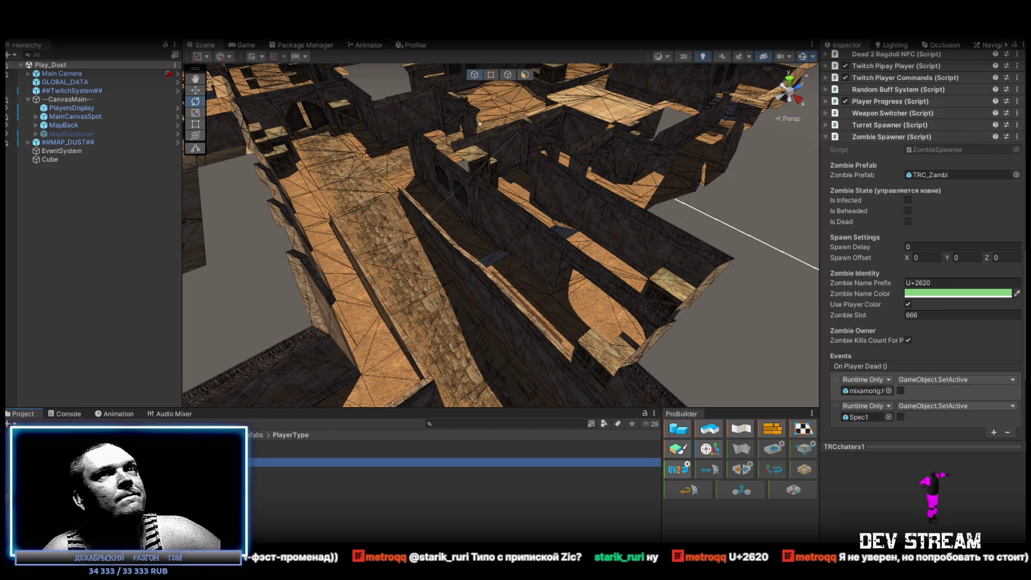
left_click(966, 283)
type("U+2620")
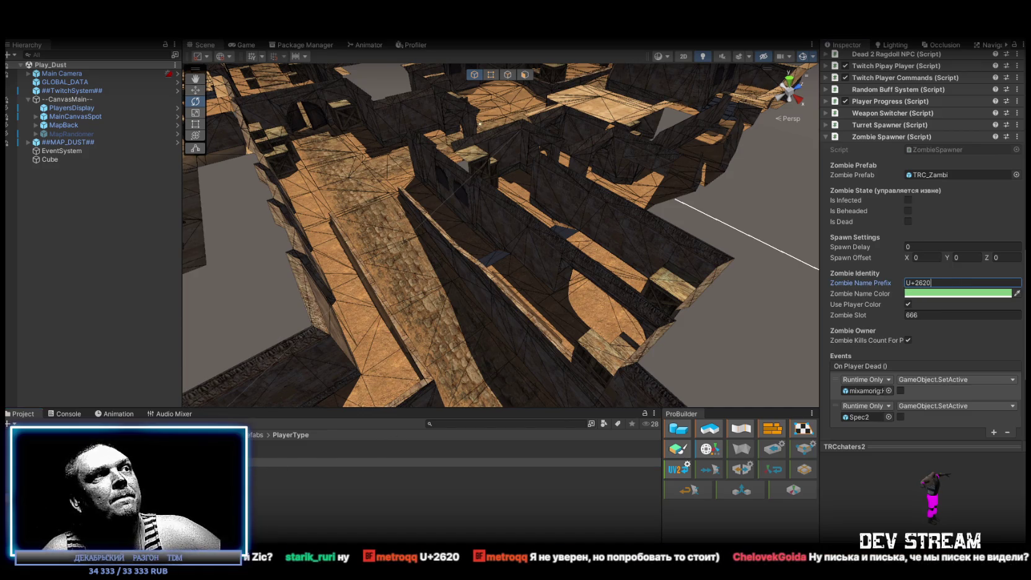
Select both TRCchaters prefabs and switch to ZombieSpawner.cs in Visual Studio
left_click(451, 454, "shift")
scroll(920, 322, "down", 5)
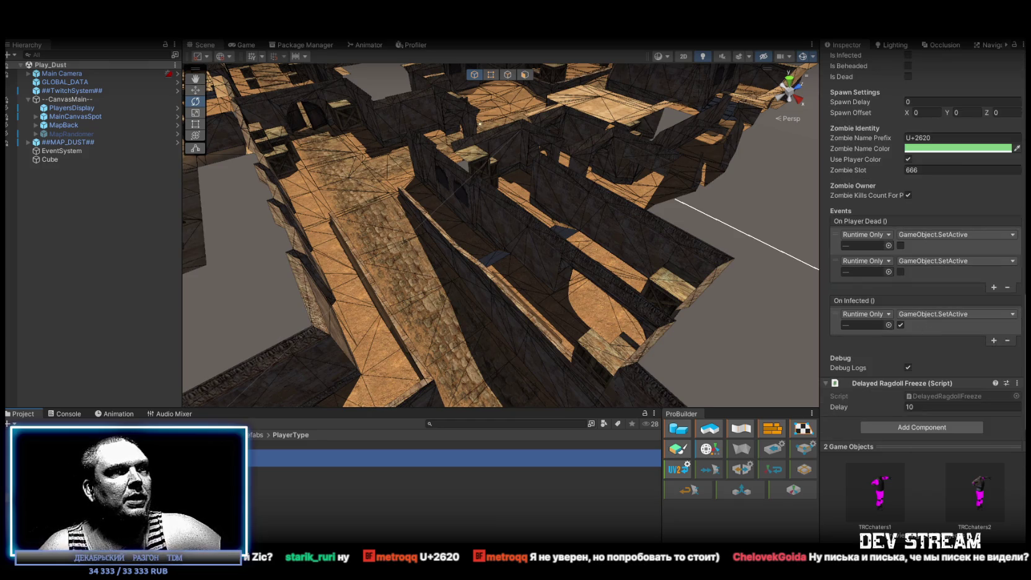
key("alt+Tab")
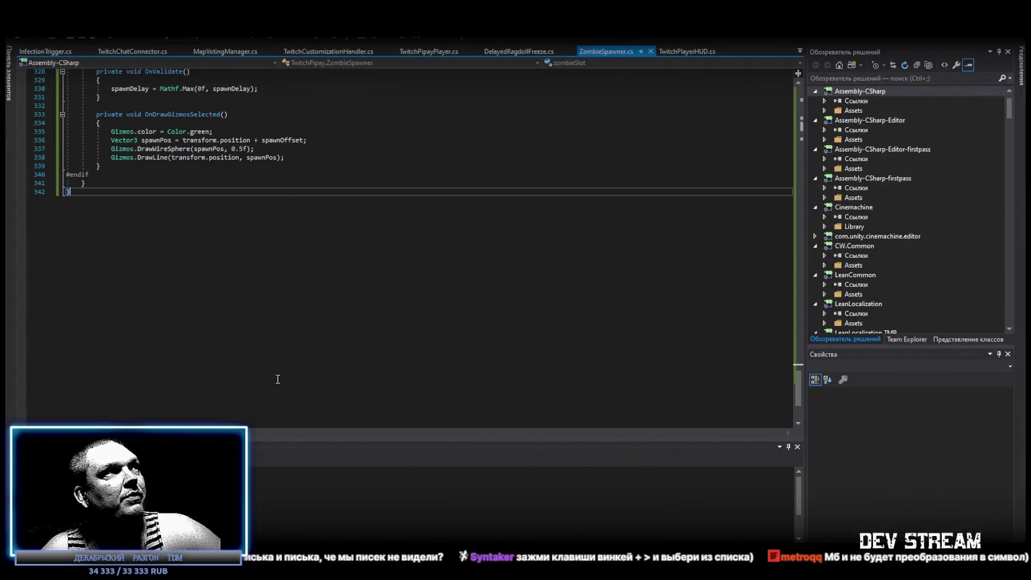
Select all the code in ZombieSpawner.cs, then return to the Unity Editor
key("ctrl+a")
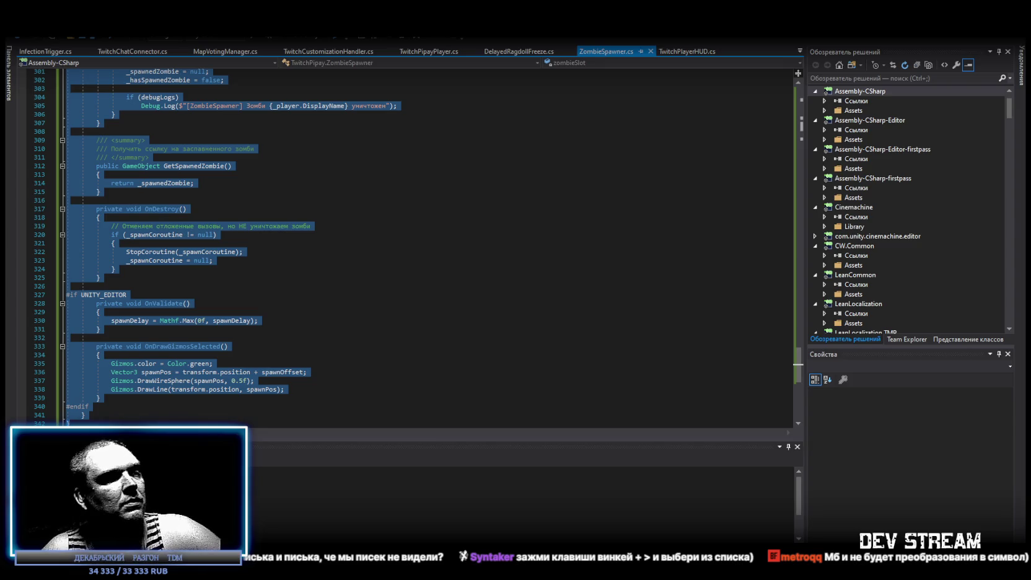
key("alt+Tab")
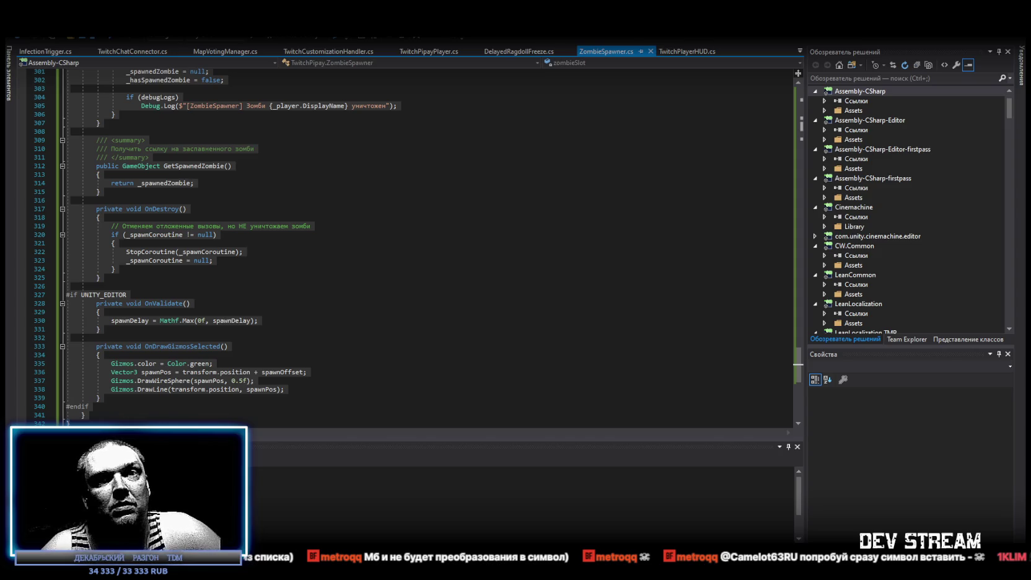
key("ctrl+a")
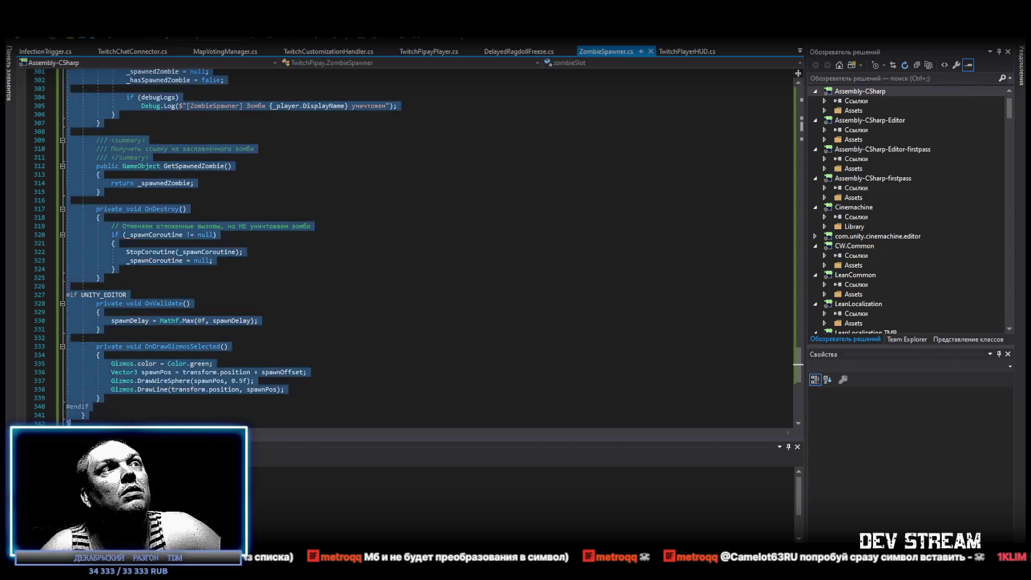
key("alt+Tab")
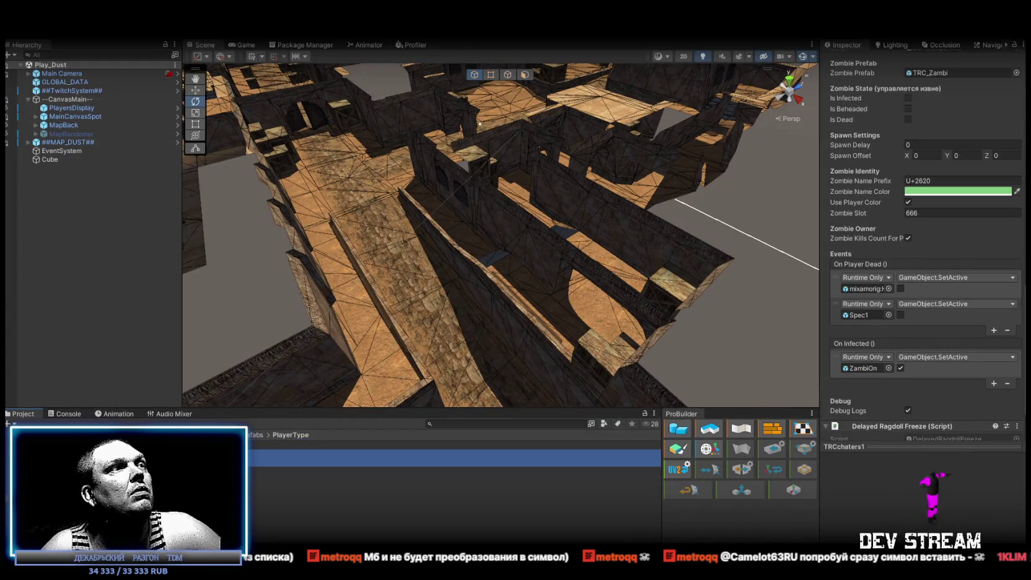
Paste the actual symbol character over 'U+2620' as both prefabs' zombie name prefix, then orbit the Scene view
left_click(952, 137)
key("ctrl+v")
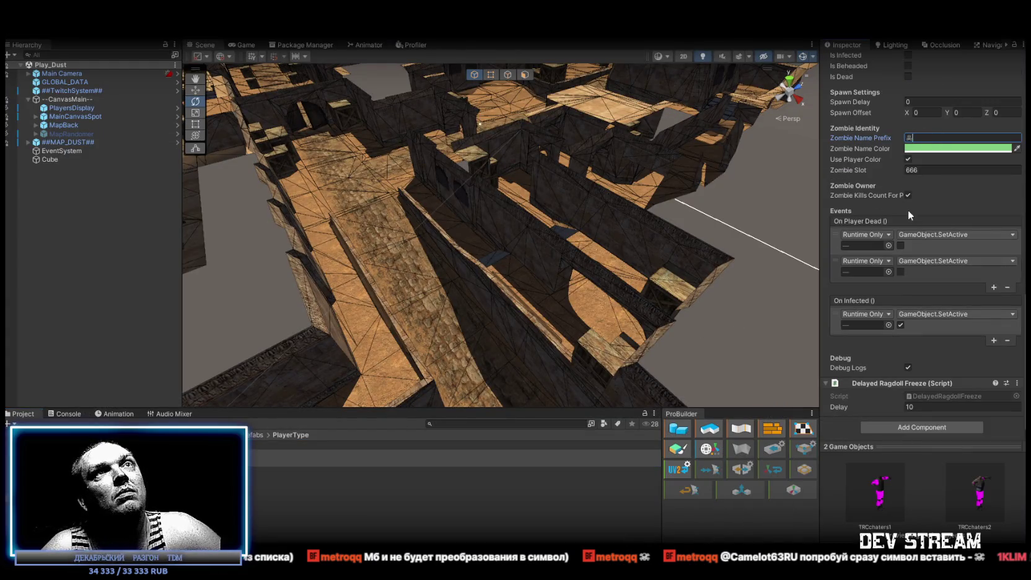
left_click(977, 171)
left_click(943, 170)
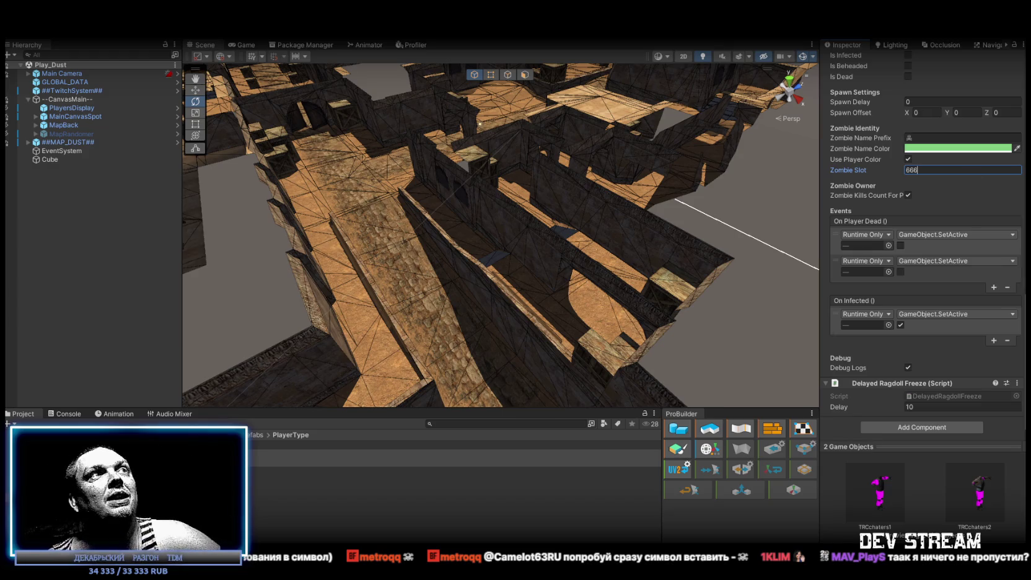
mouse_move(593, 186)
left_mouse_down()
mouse_move(443, 123)
mouse_move(689, 156)
mouse_move(520, 203)
mouse_move(688, 210)
left_mouse_up()
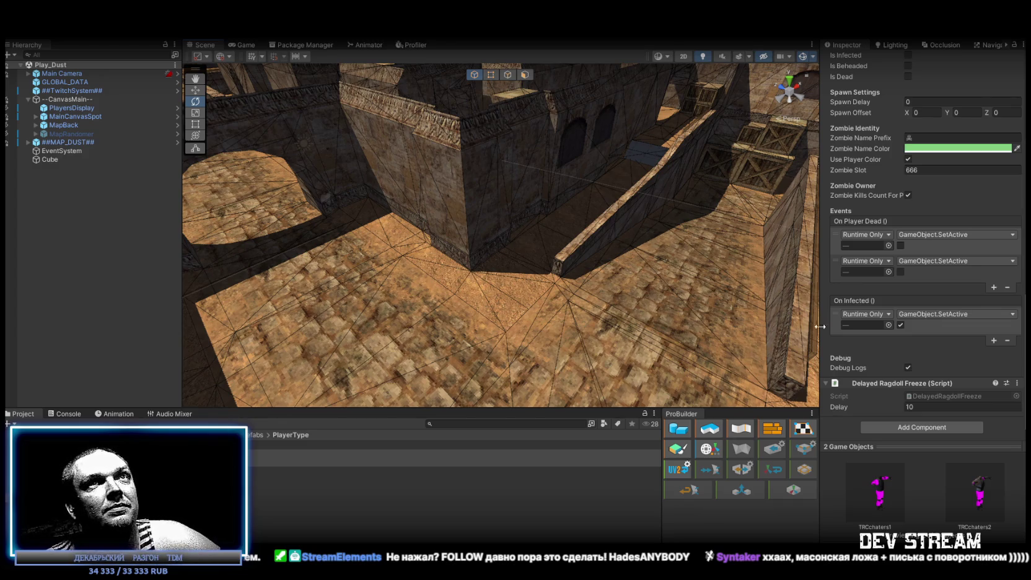
scroll(948, 306, "up", 10)
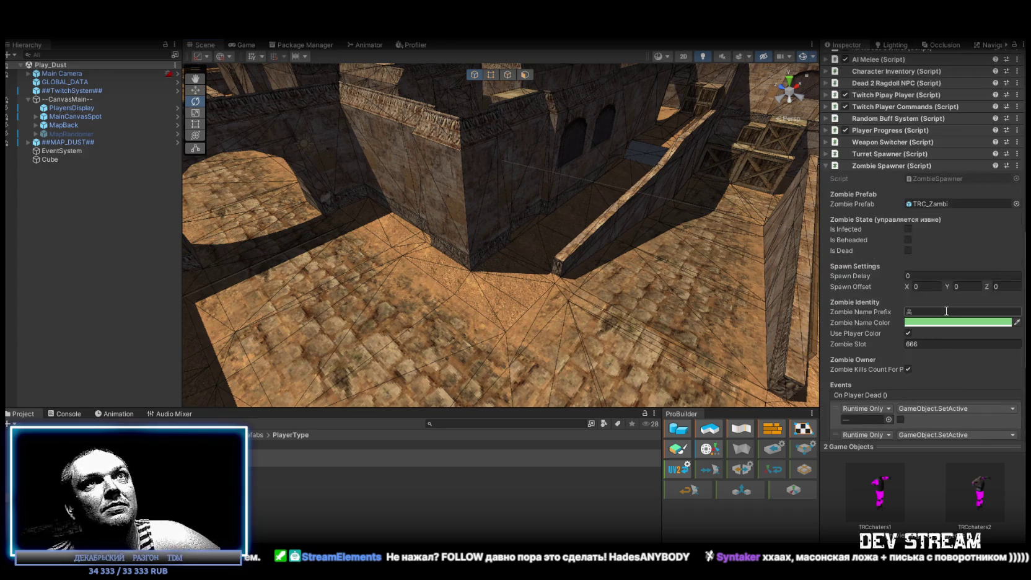
scroll(942, 310, "down", 5)
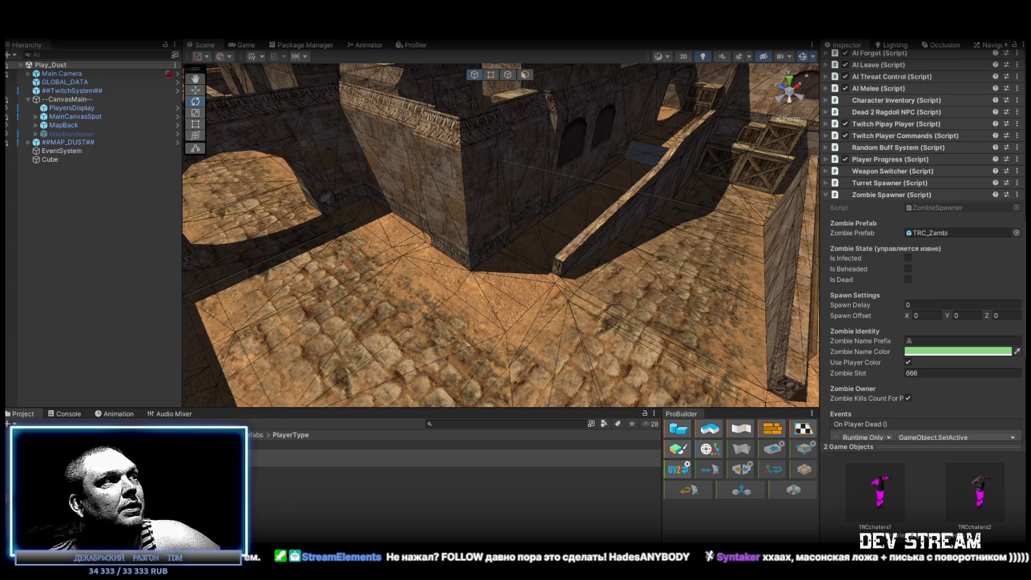
scroll(940, 296, "down", 5)
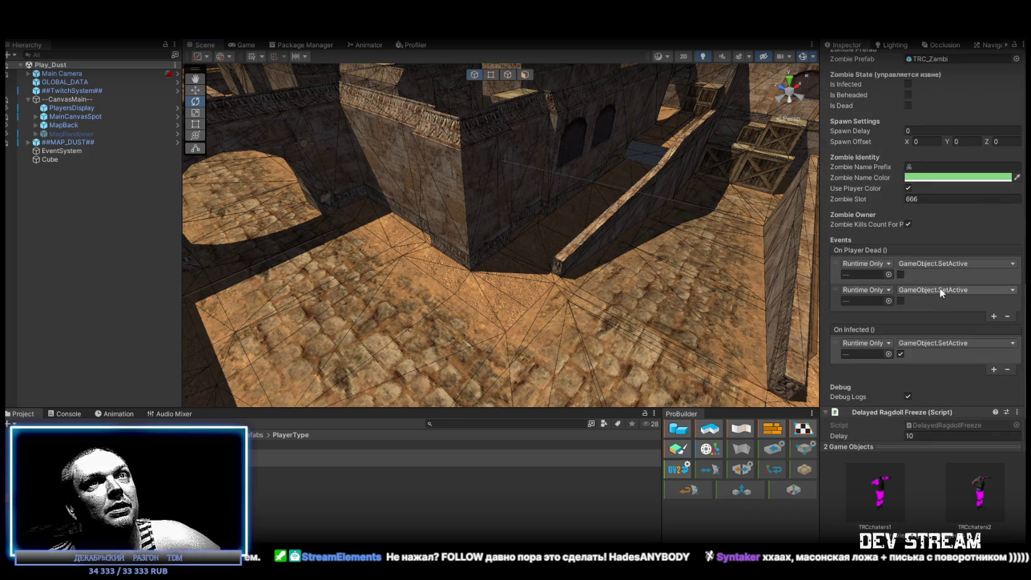
scroll(908, 180, "up", 2)
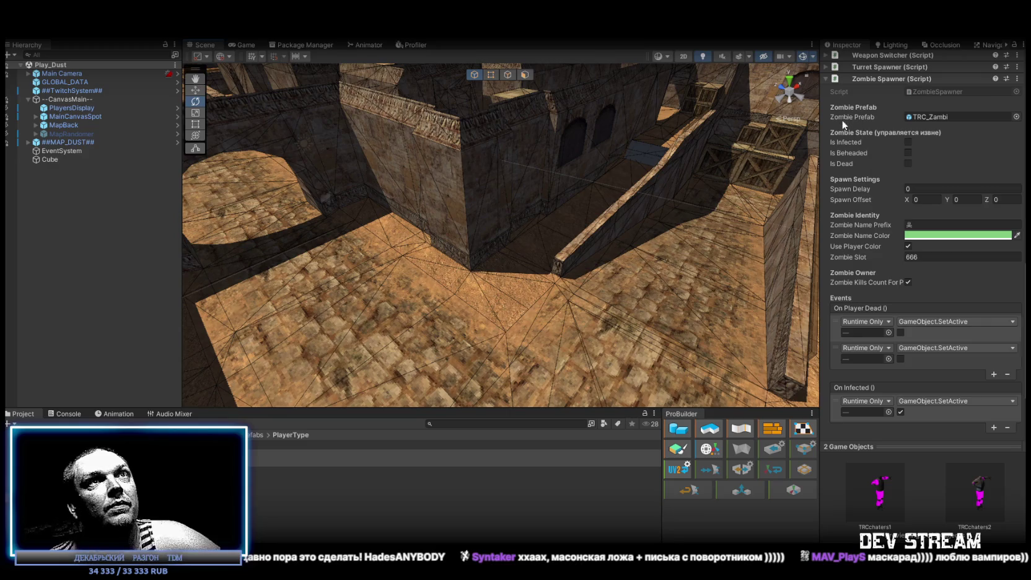
right_click(842, 140)
left_click(880, 150)
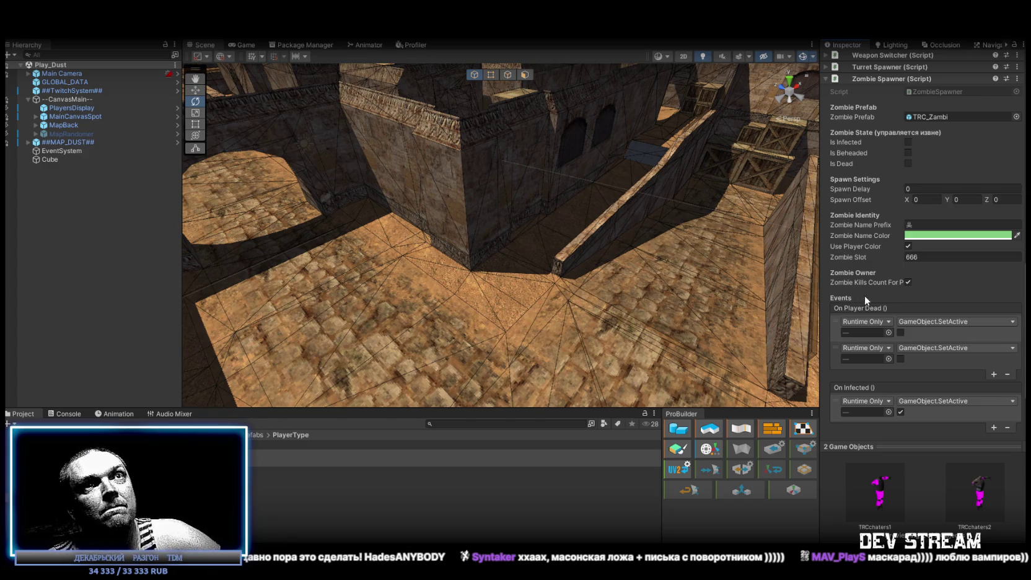
right_click(856, 309)
left_click(880, 313)
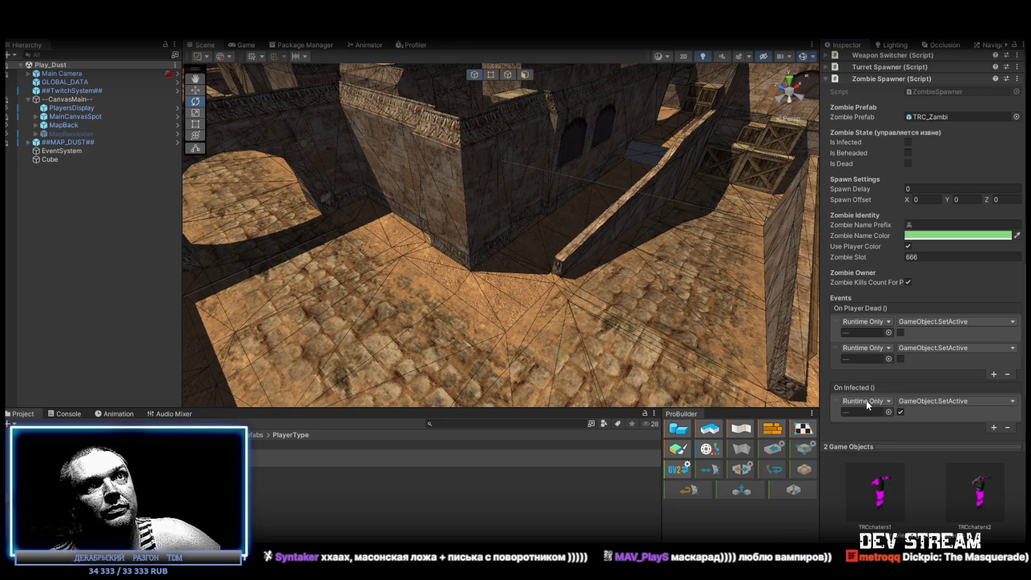
right_click(859, 385)
left_click(887, 420)
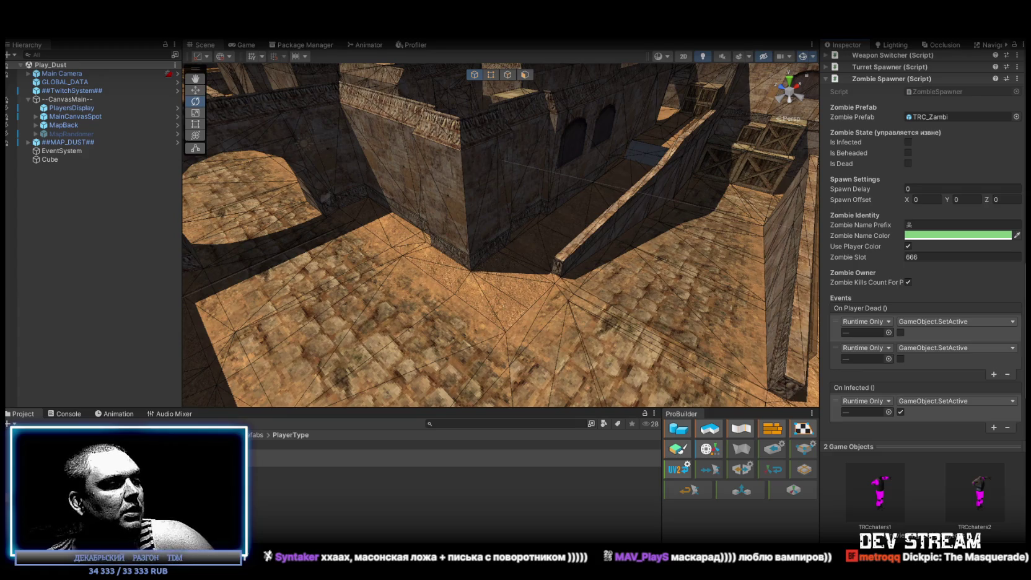
key("alt+Tab")
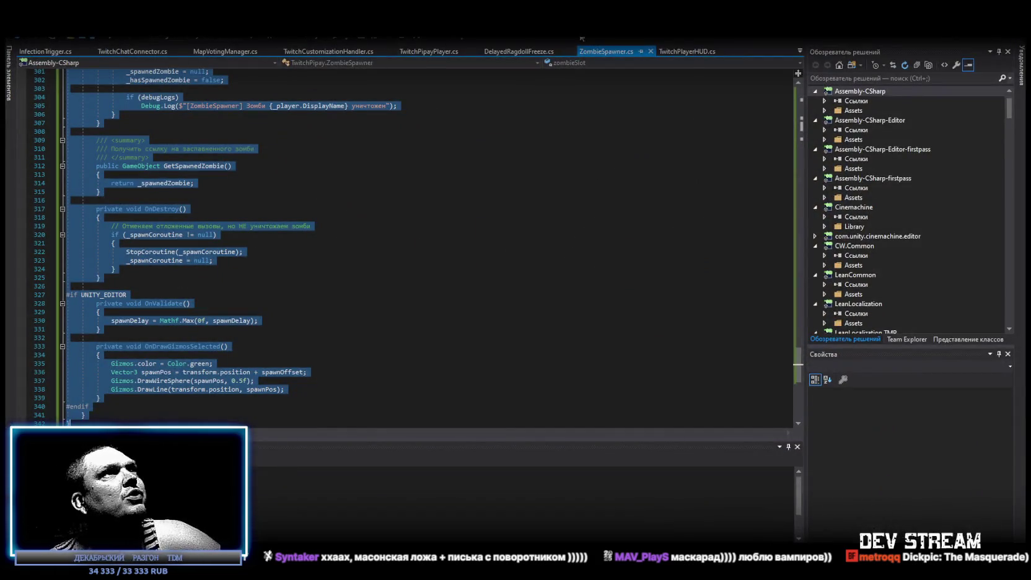
Open InfectionTrigger.cs from Visual Studio's list of open files
left_click(799, 52)
scroll(805, 155, "up", 5)
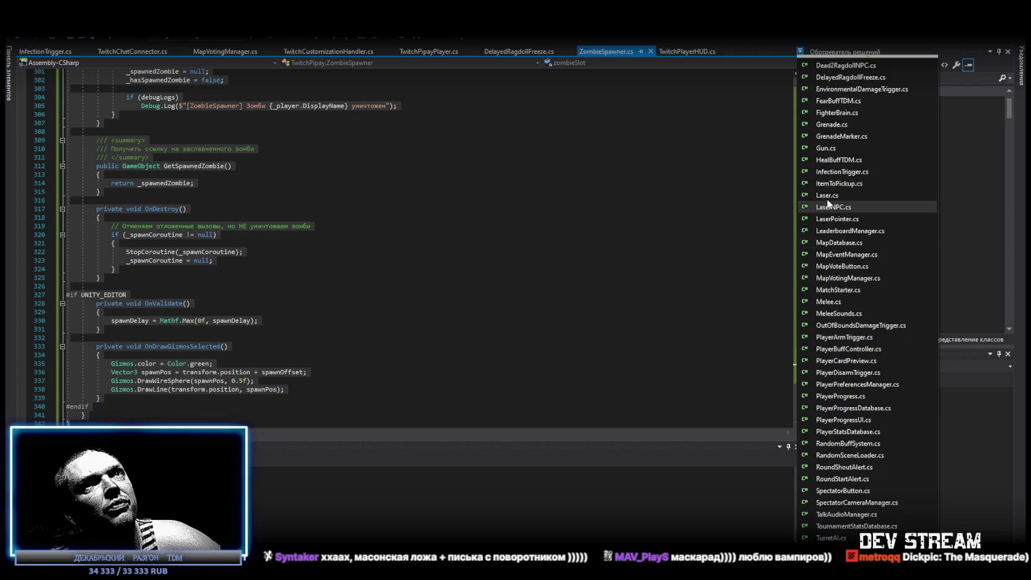
scroll(815, 188, "up", 2)
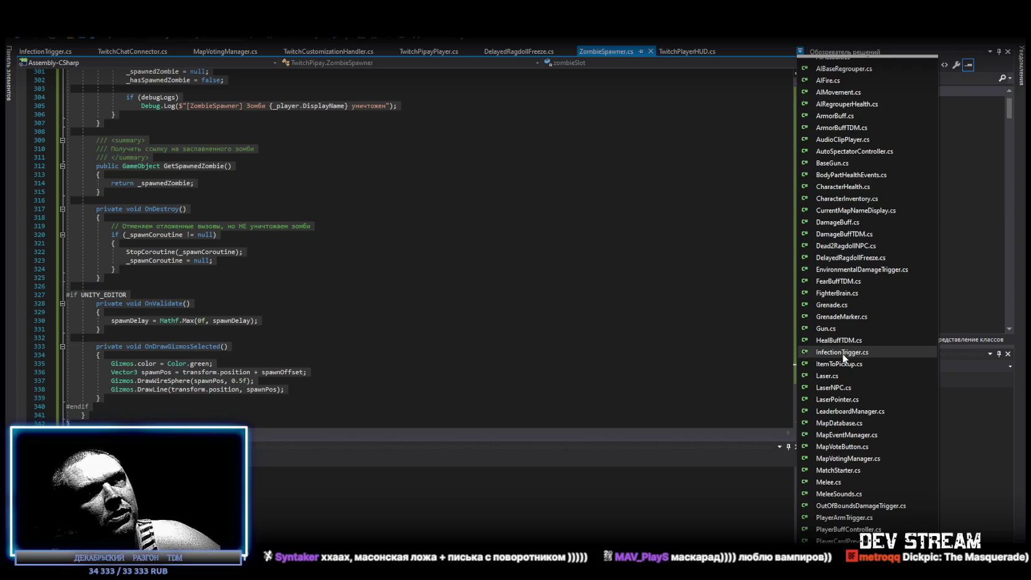
left_click(843, 352)
Scroll through InfectionTrigger.cs to read its Infect() call and Reset() trigger setup
scroll(334, 259, "down", 3)
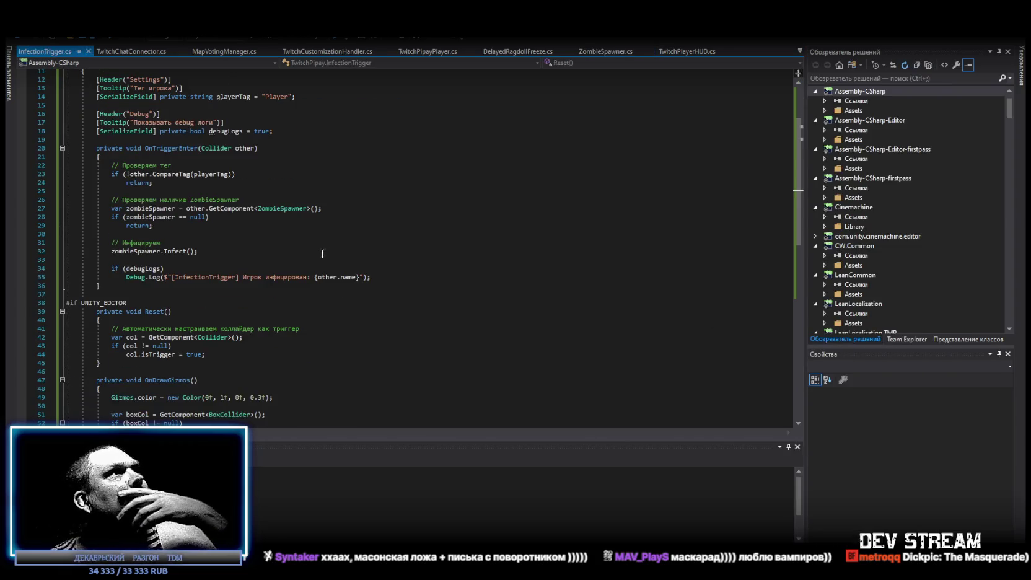
scroll(317, 247, "down", 3)
scroll(315, 249, "up", 6)
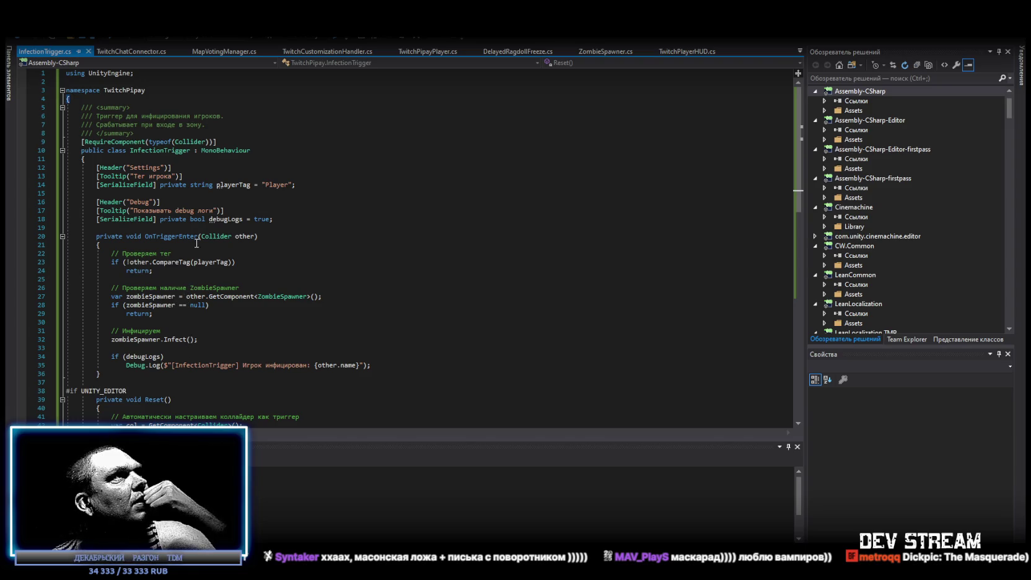
scroll(186, 196, "down", 15)
scroll(201, 222, "up", 15)
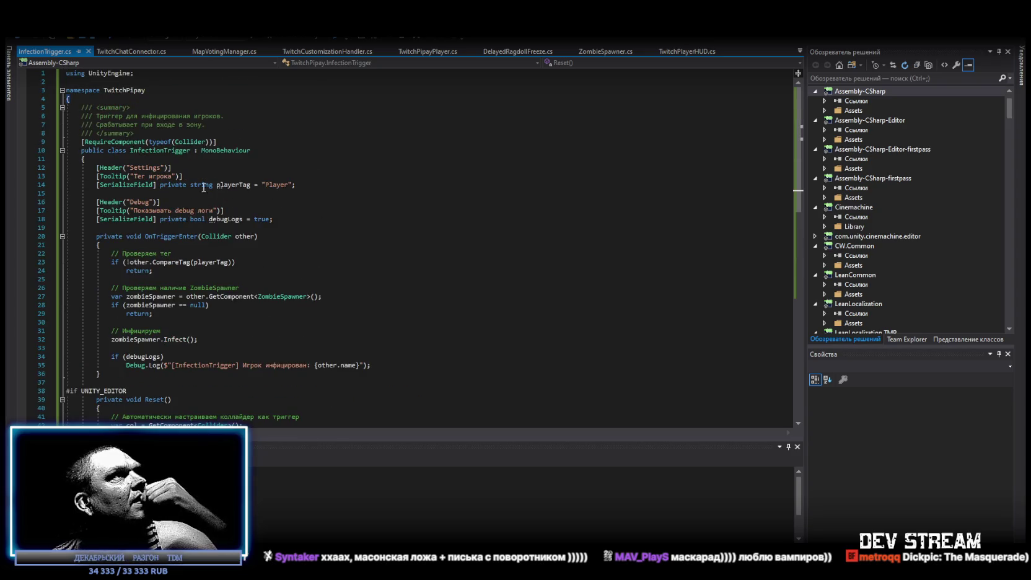
mouse_move(205, 234)
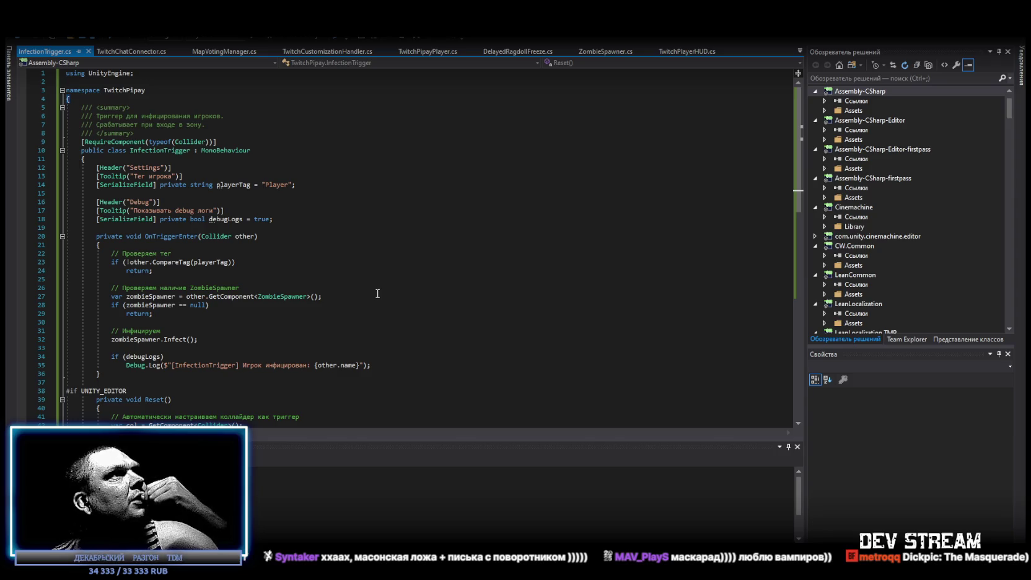
scroll(377, 294, "down", 3)
scroll(376, 295, "down", 4)
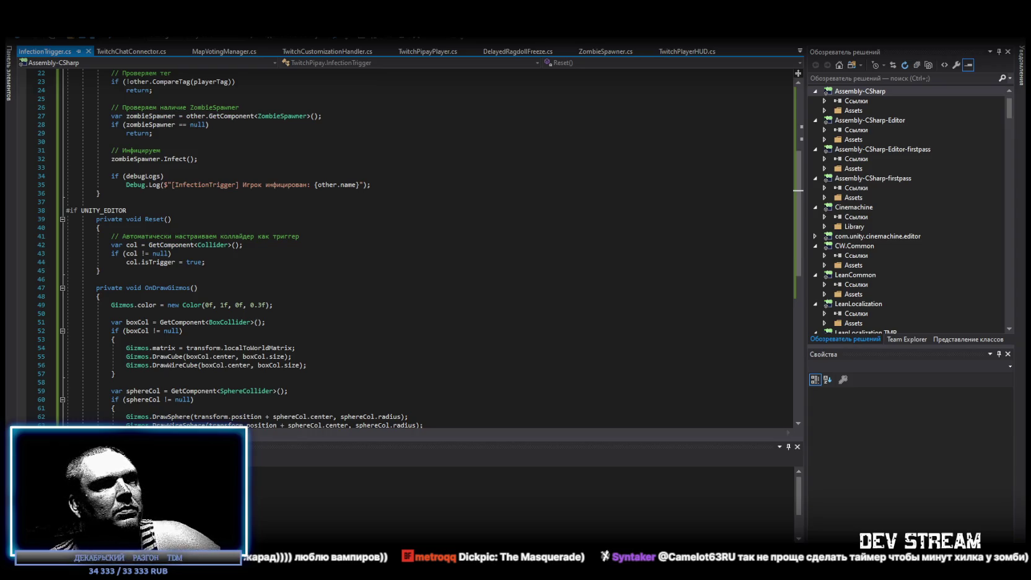
scroll(424, 362, "down", 3)
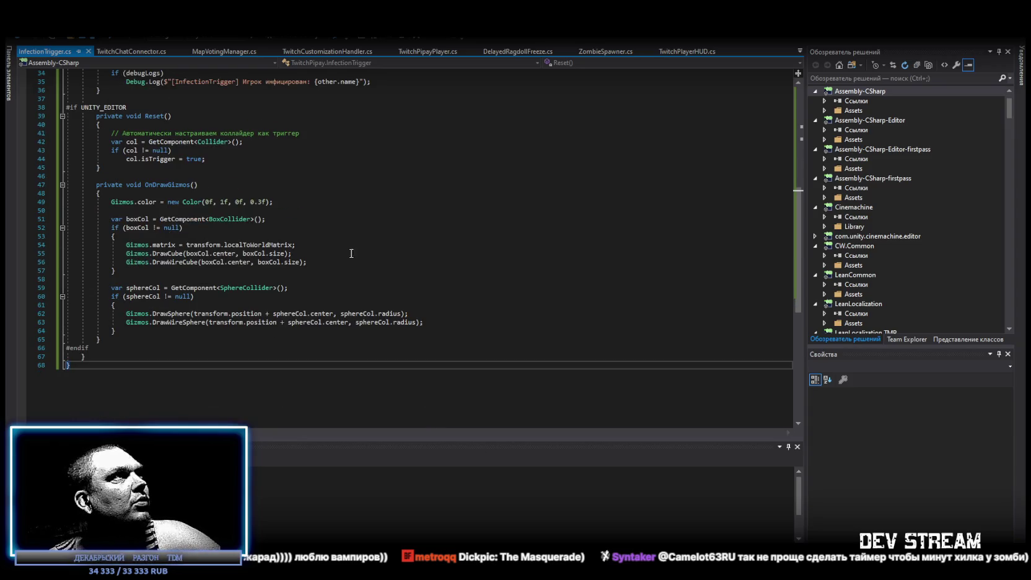
scroll(239, 238, "up", 1)
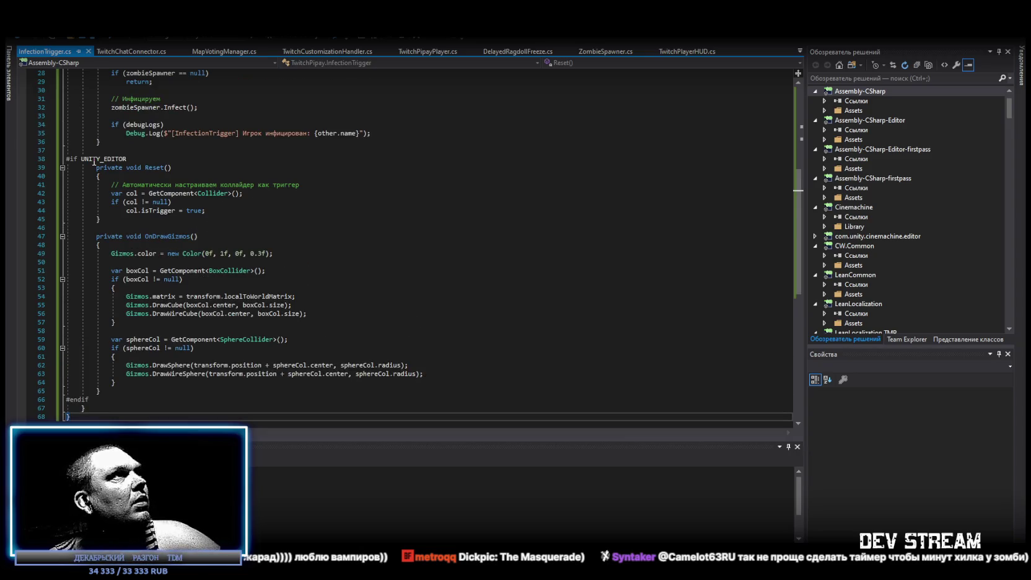
left_click_drag(106, 219, 96, 168)
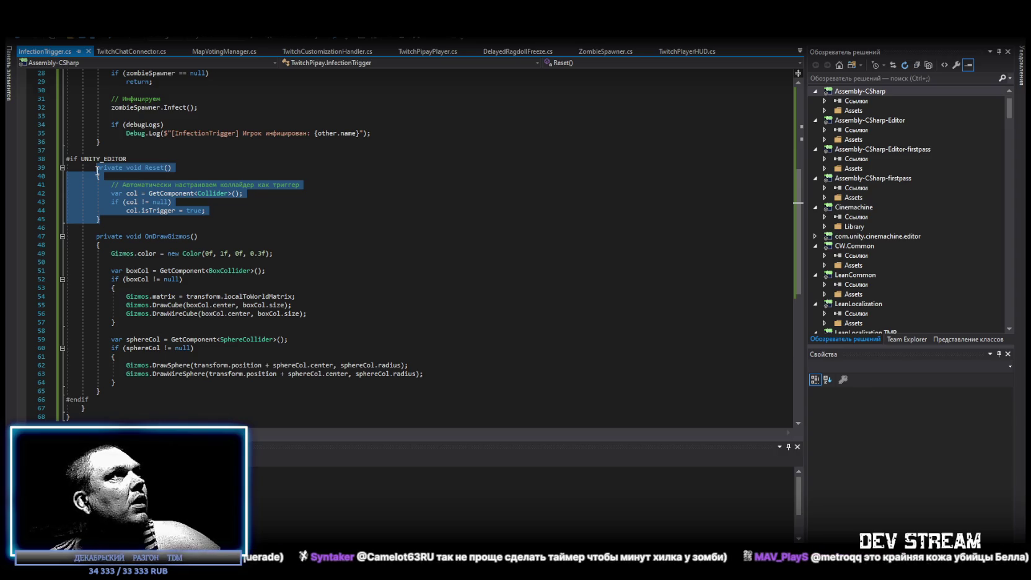
left_click(286, 227)
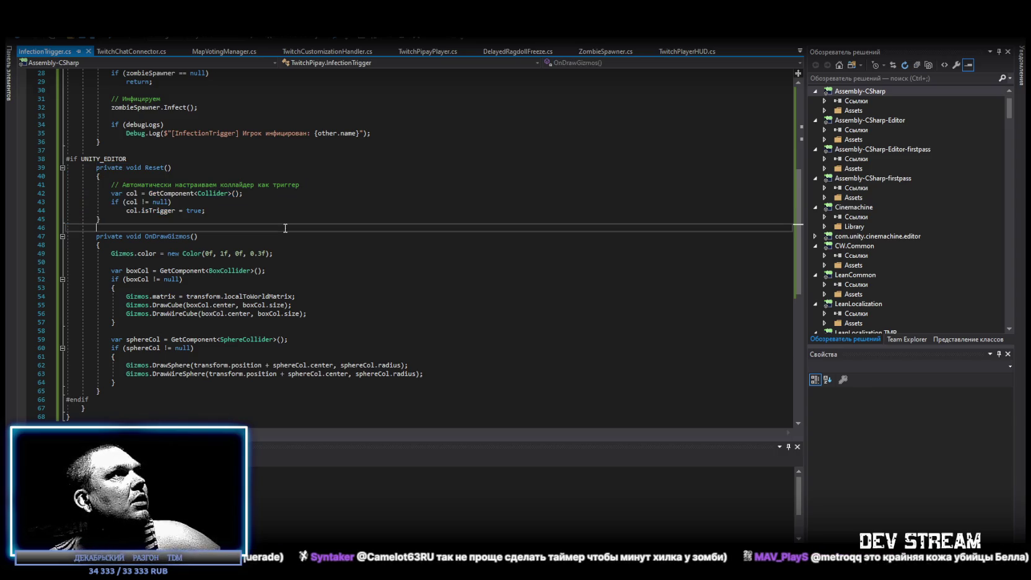
left_click_drag(93, 158, 124, 159)
scroll(124, 159, "up", 9)
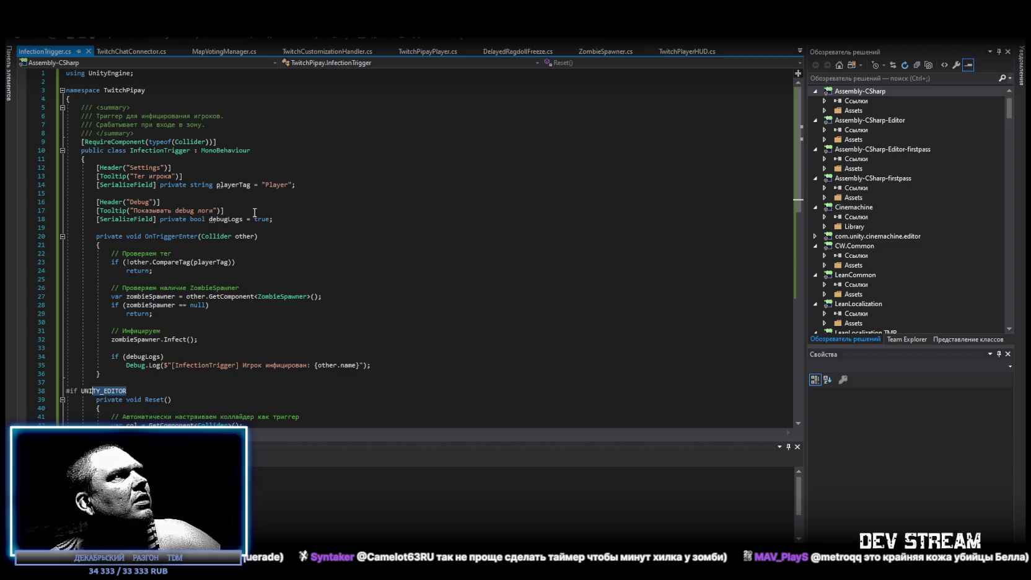
left_click(320, 236)
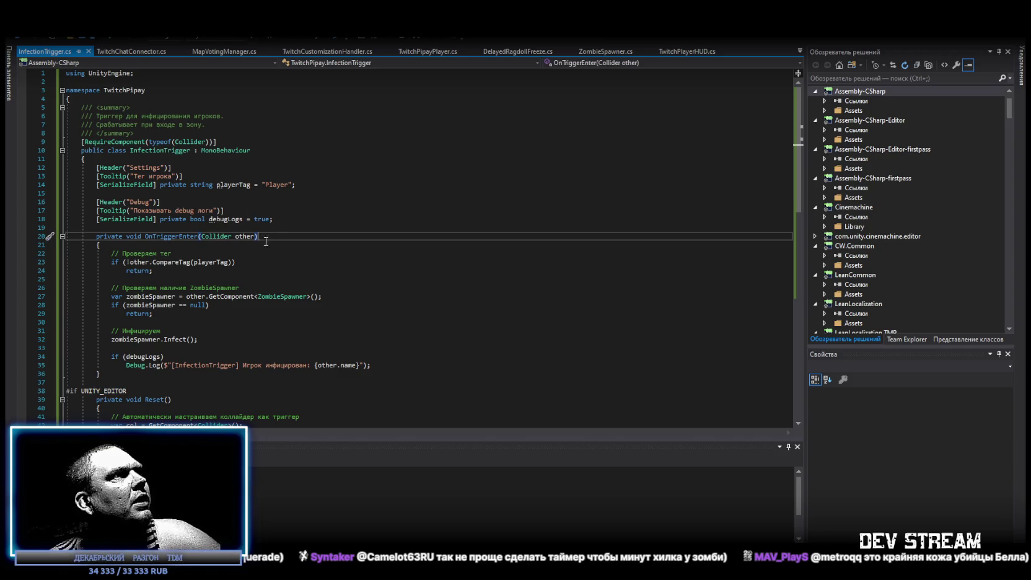
left_click(258, 261)
left_click(365, 292)
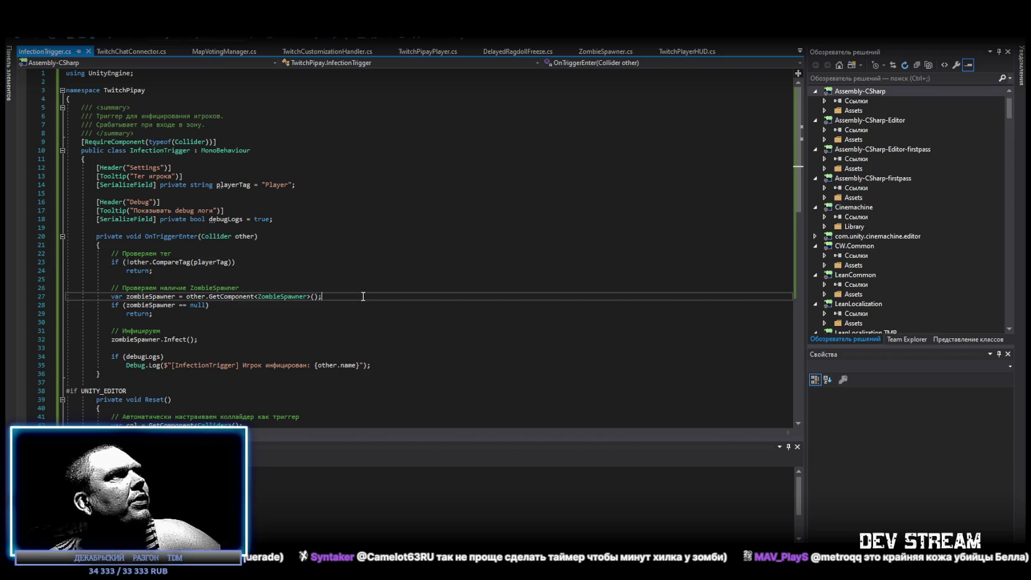
left_click(230, 305)
left_click(356, 292)
scroll(401, 317, "down", 1)
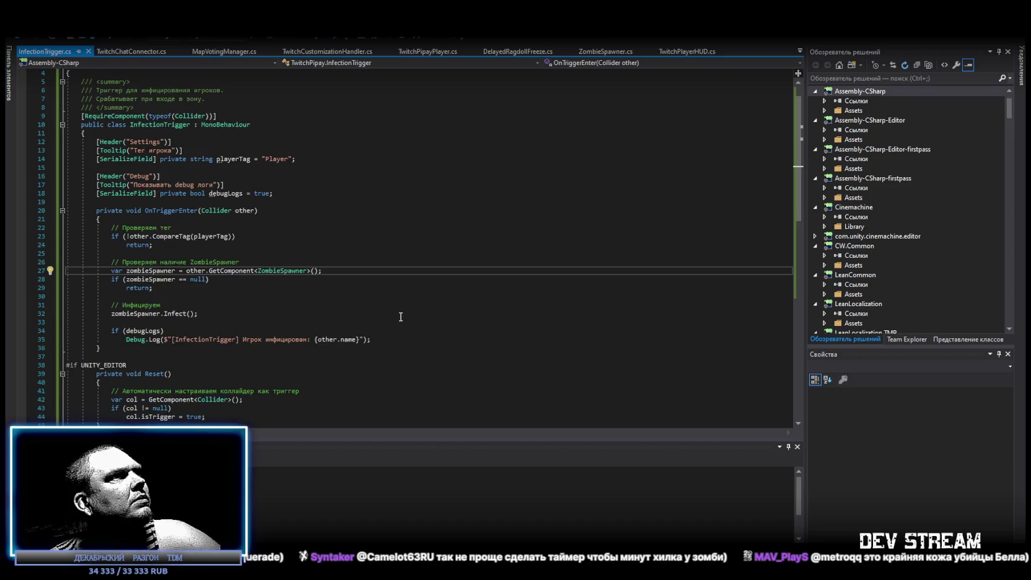
left_click(404, 340)
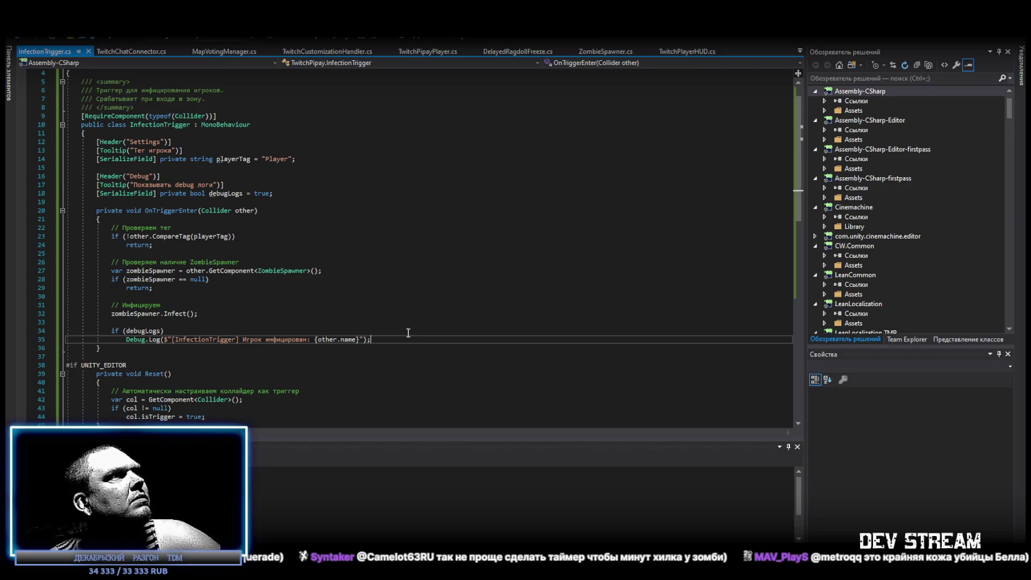
scroll(408, 333, "up", 1)
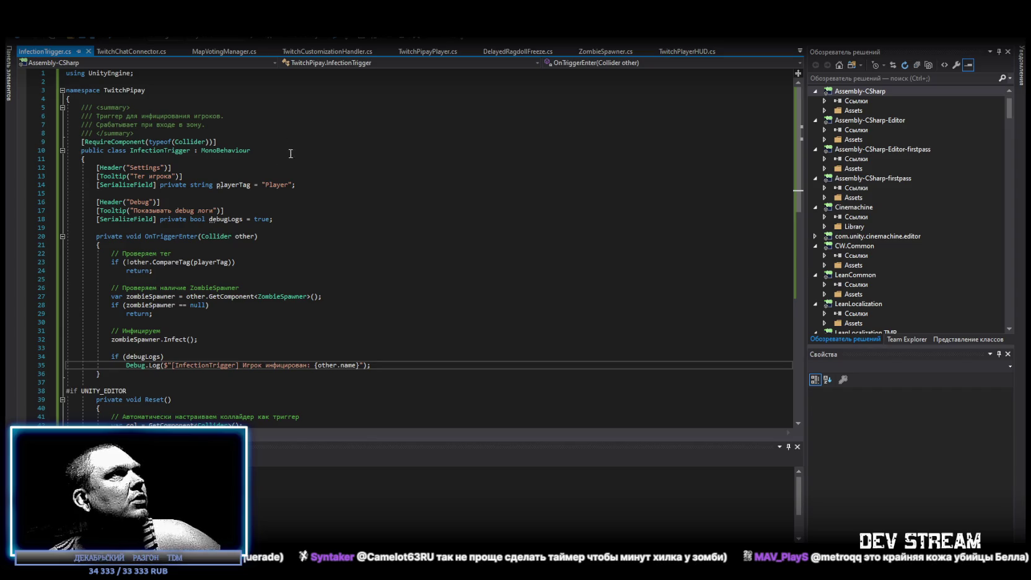
scroll(291, 179, "down", 12)
scroll(310, 173, "up", 4)
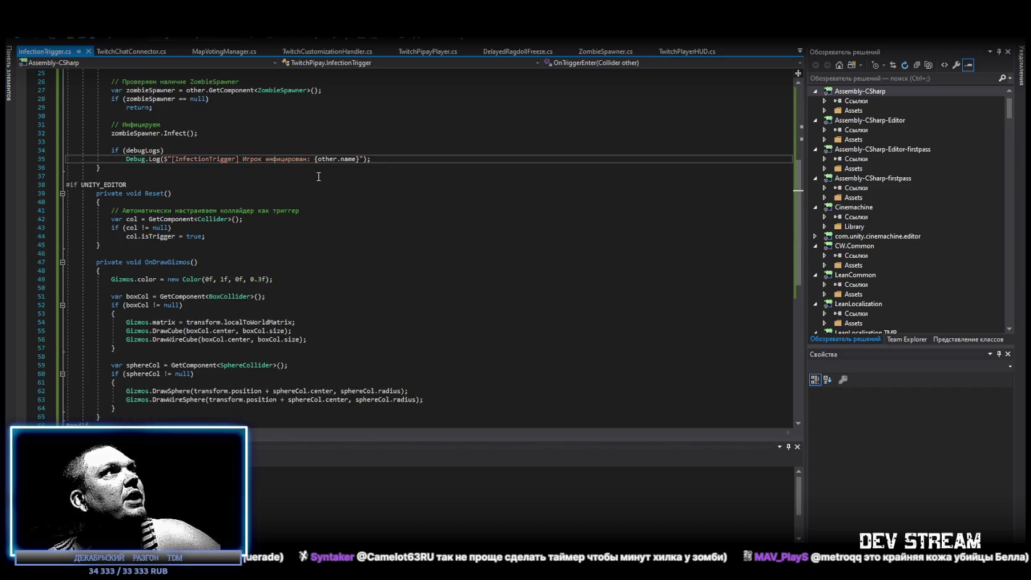
scroll(322, 177, "up", 5)
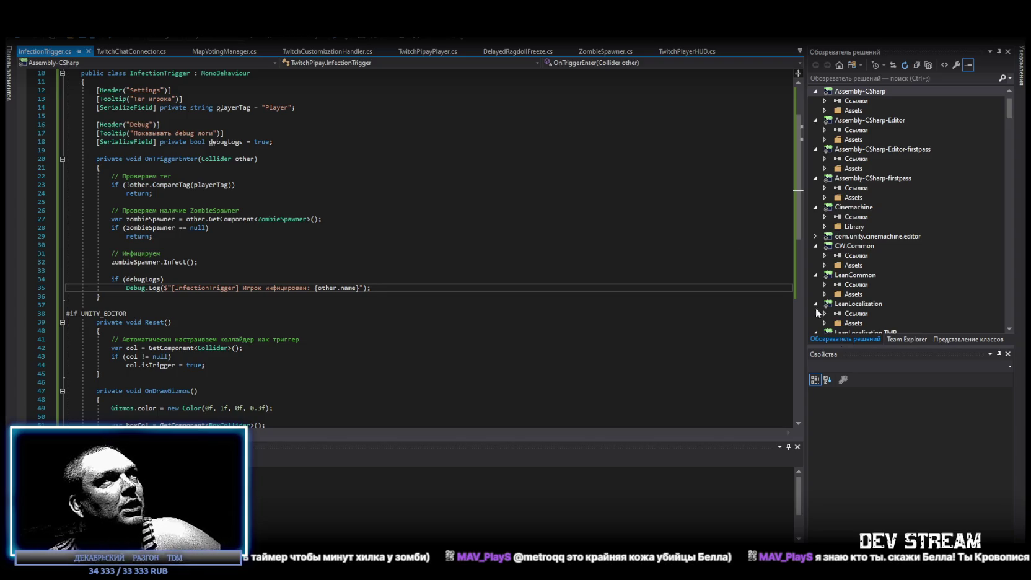
scroll(545, 263, "up", 3)
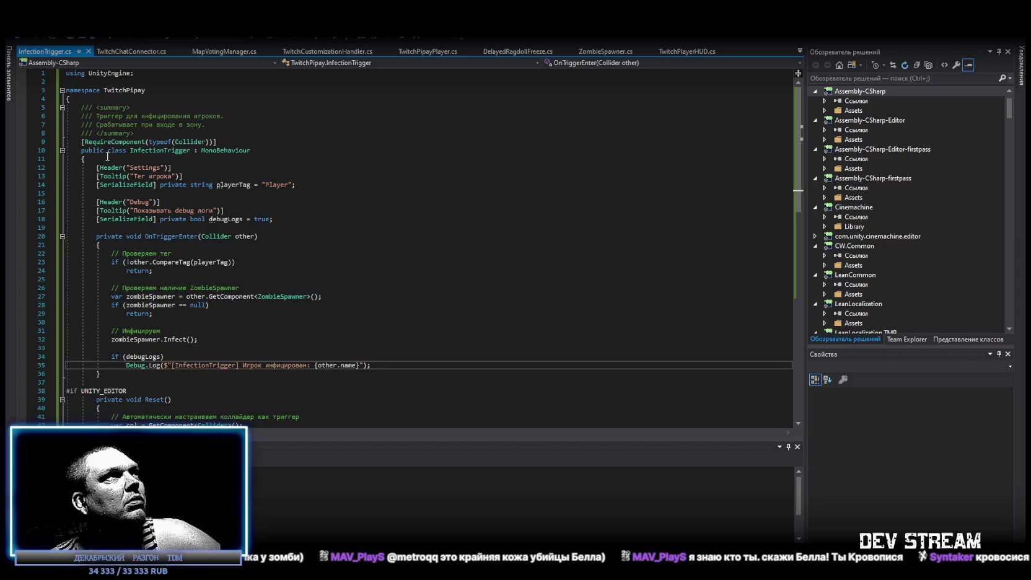
scroll(290, 246, "down", 1)
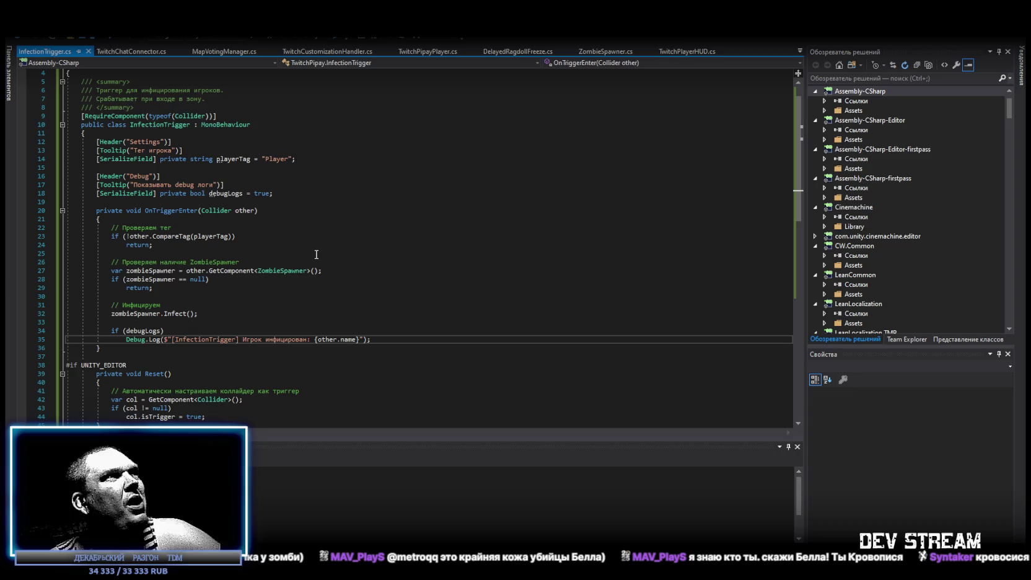
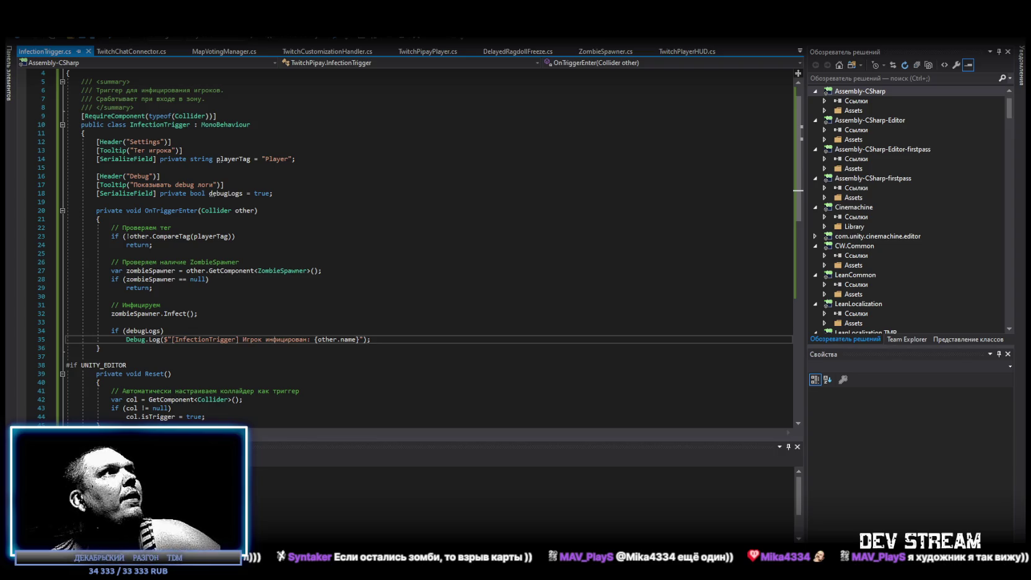
Paste the new code into ZombieSpawner.cs in Visual Studio, save it, and return to Unity
left_click(801, 50)
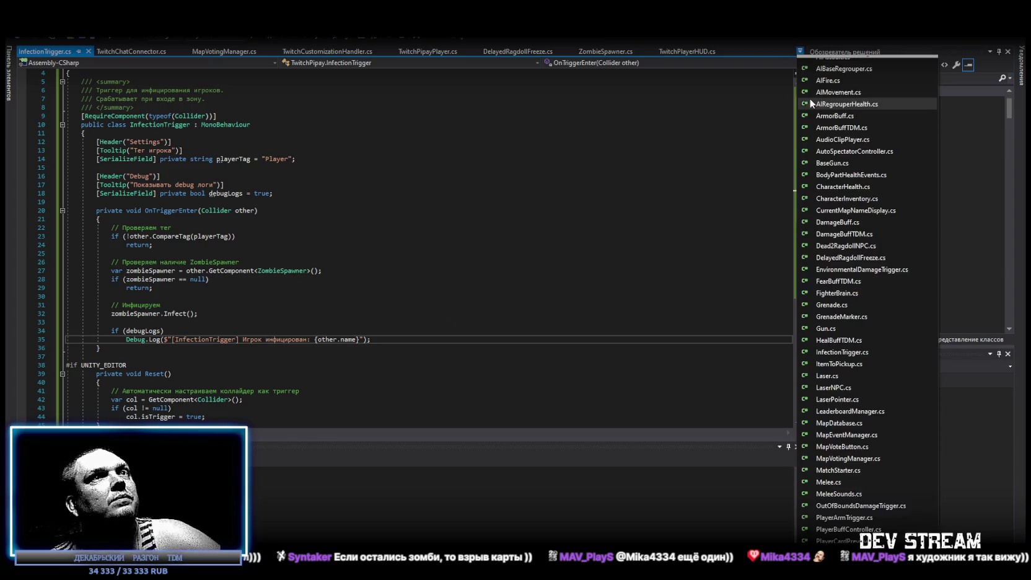
scroll(854, 203, "down", 10)
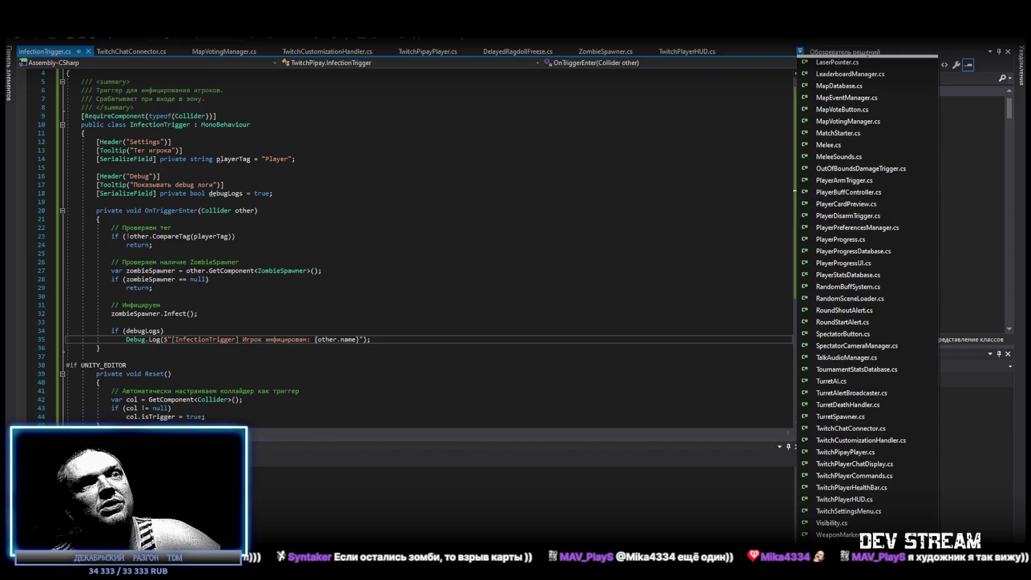
left_click(605, 51)
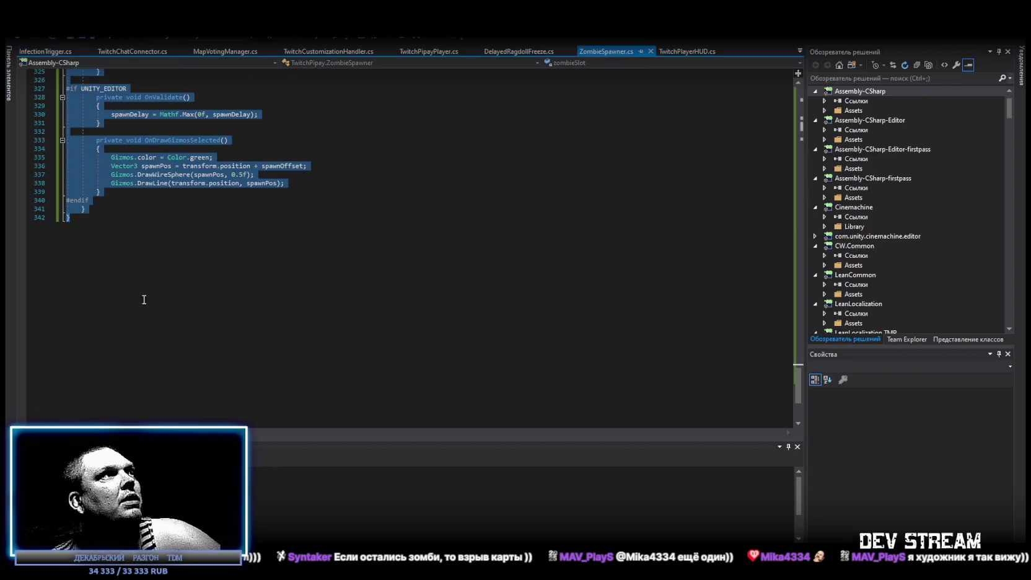
key("ctrl+v")
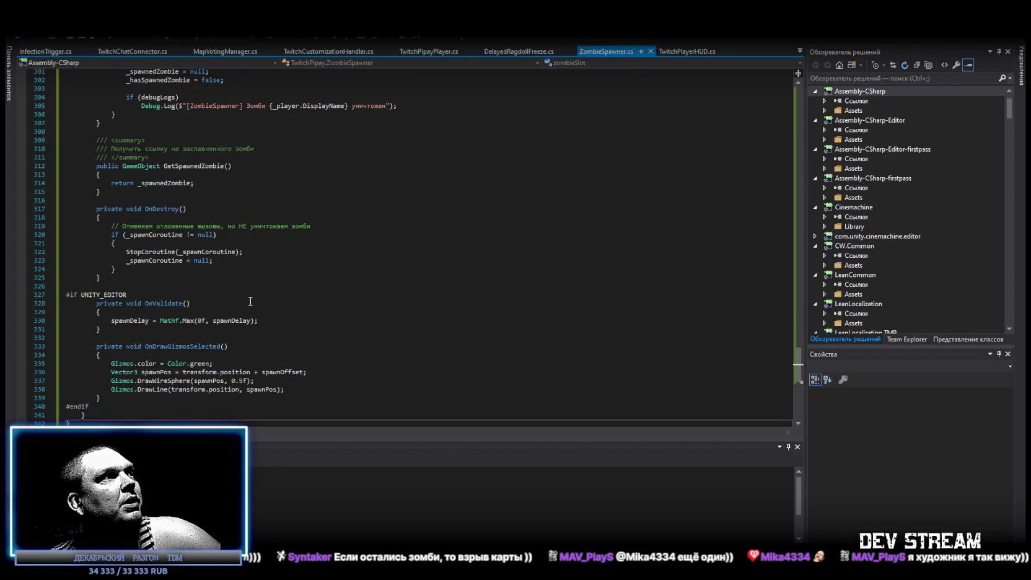
key("ctrl+s")
key("alt+Tab")
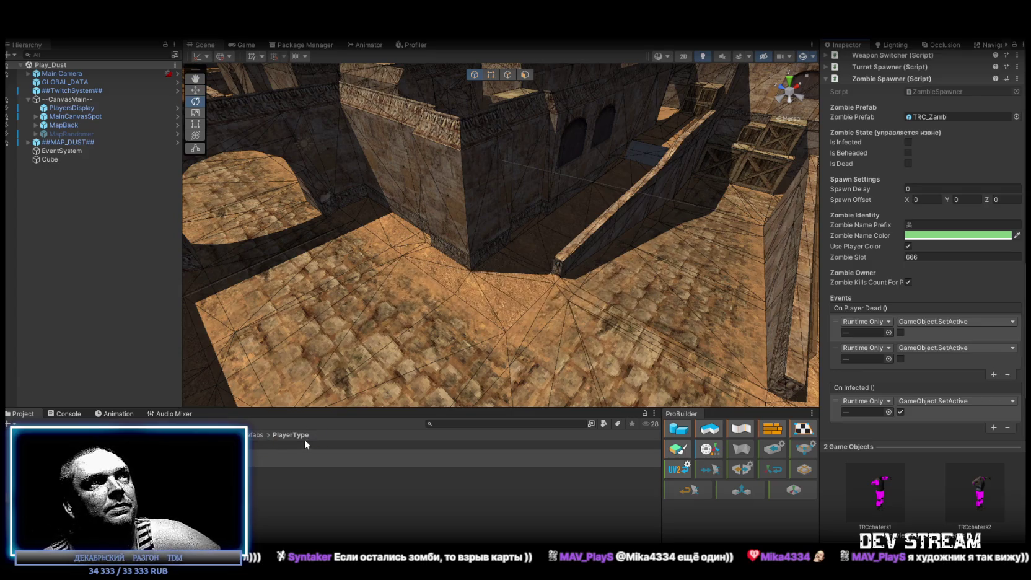
Review the TRC_Zambi and TRCchaters prefabs in the Inspector, then open TRC_Zambi in Prefab Mode
left_click(452, 445)
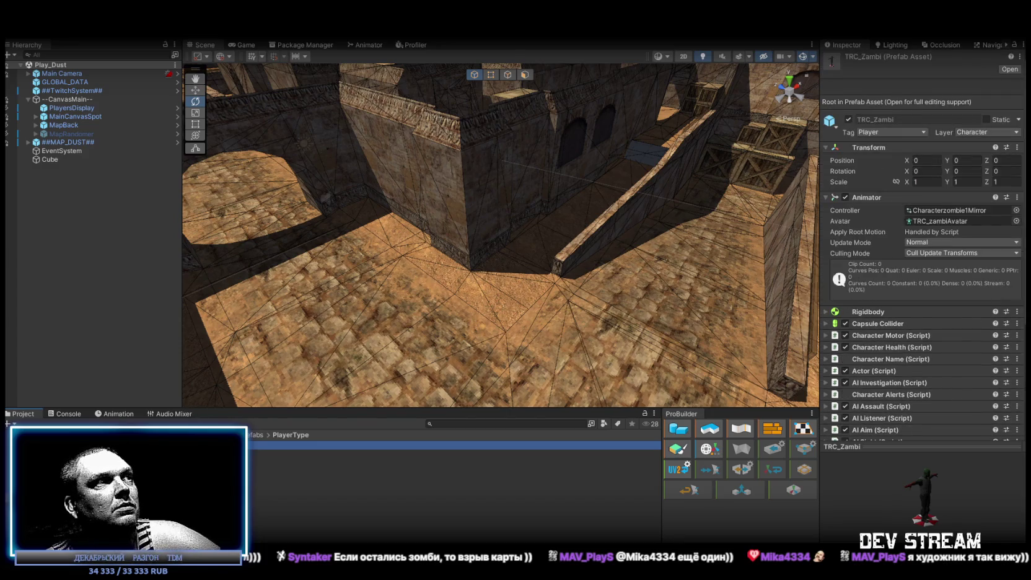
left_click(452, 453)
left_click(452, 462, "shift")
scroll(885, 358, "down", 10)
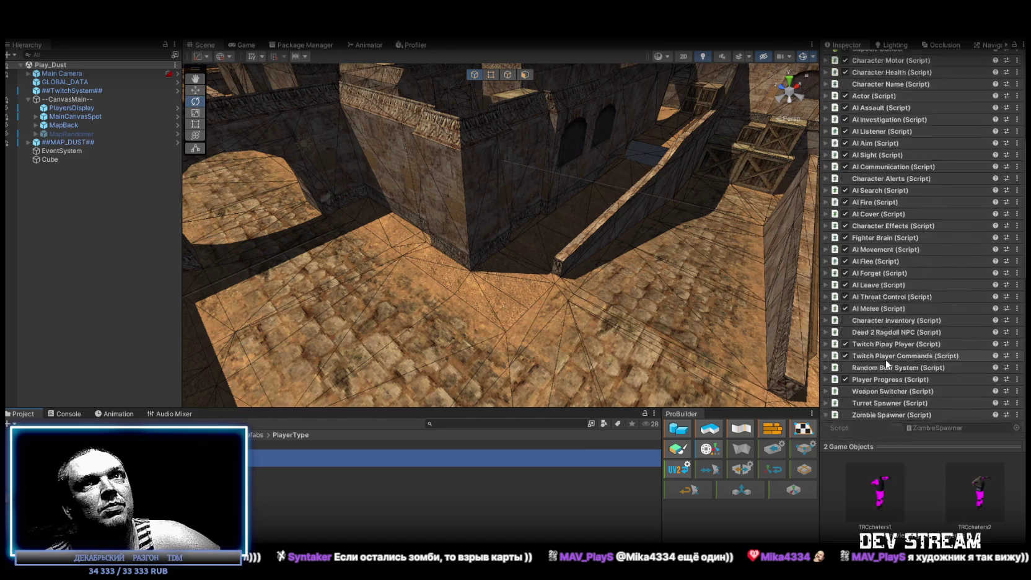
scroll(916, 288, "up", 6)
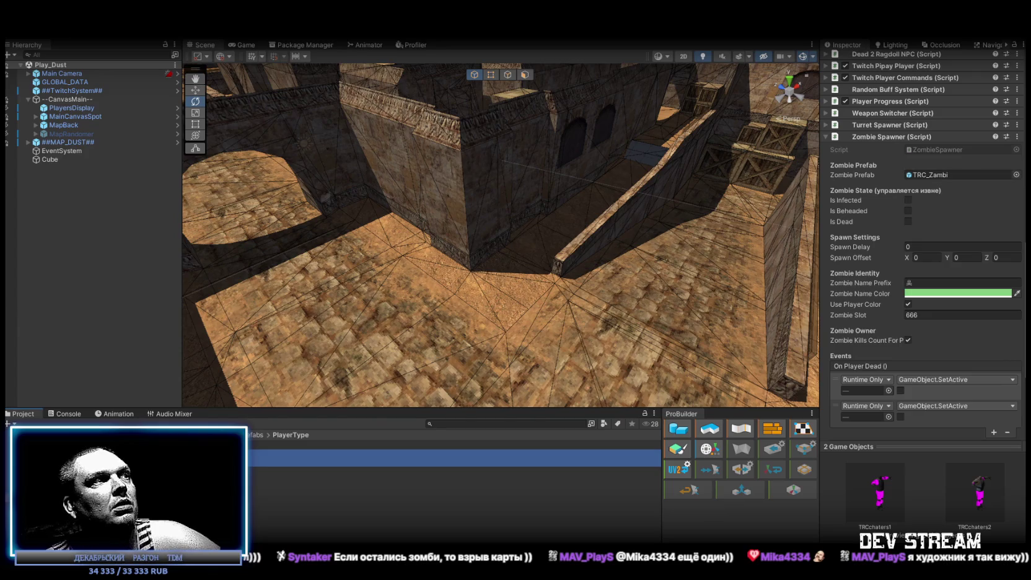
double_click(452, 453)
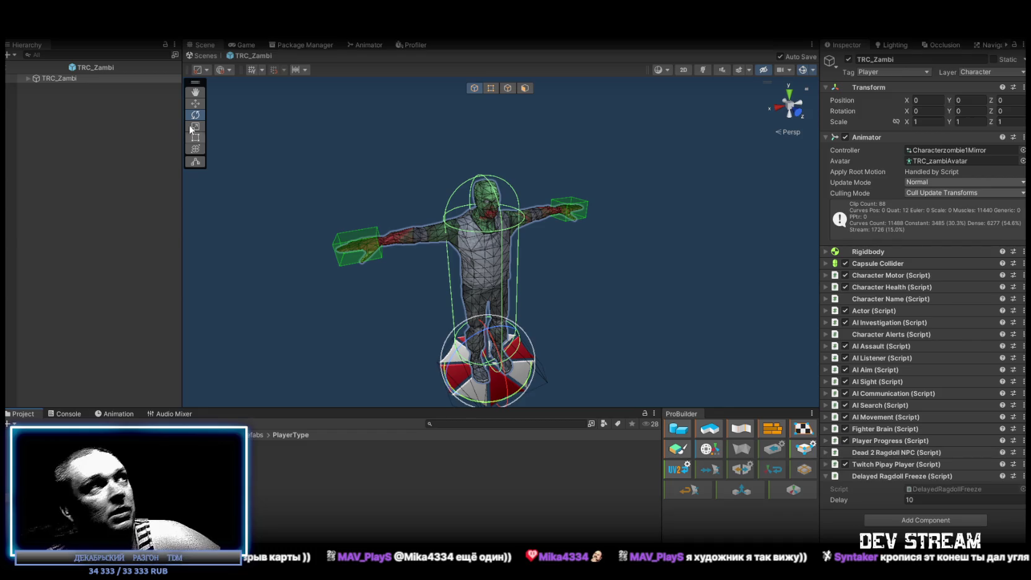
Create an empty child named WeaponL under the LeftHand bone
left_click(358, 239)
left_click(589, 214)
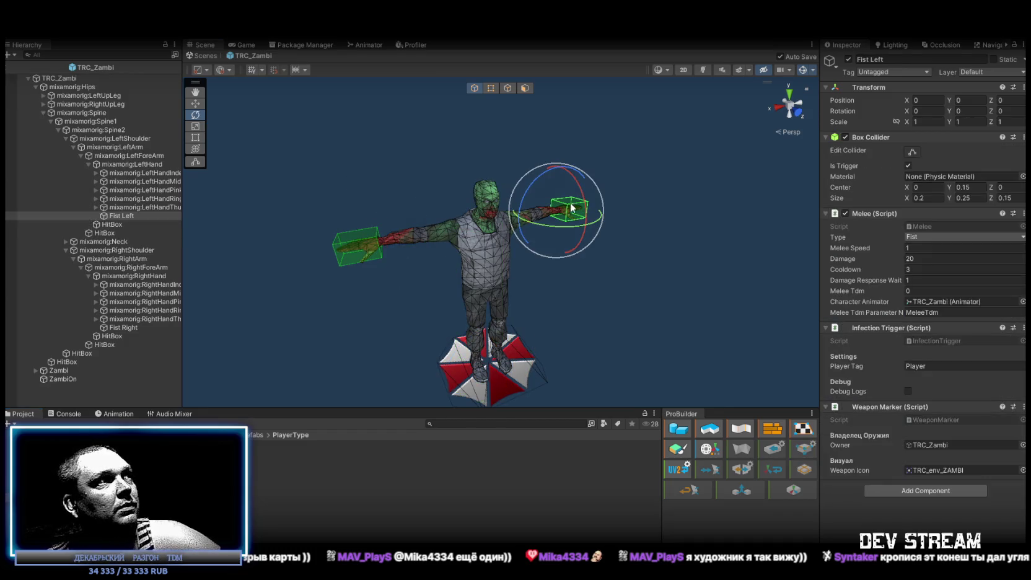
right_click(122, 164)
left_click(180, 273)
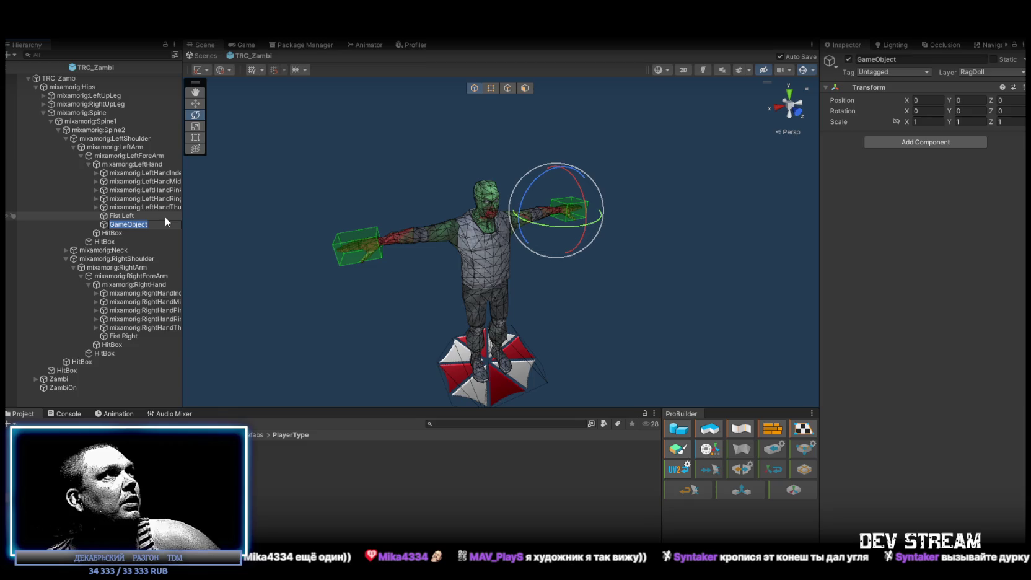
key("BackSpace")
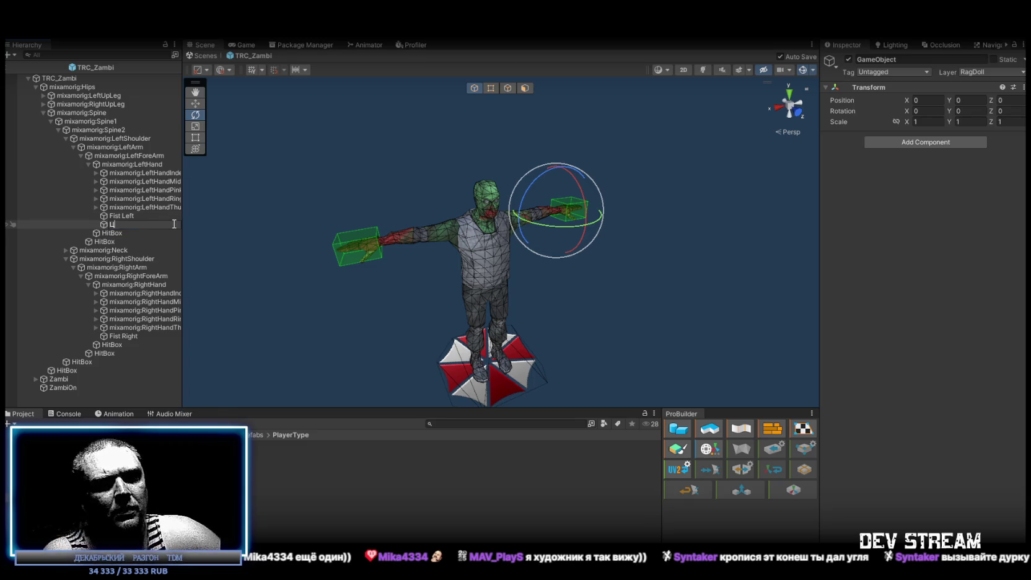
type("W")
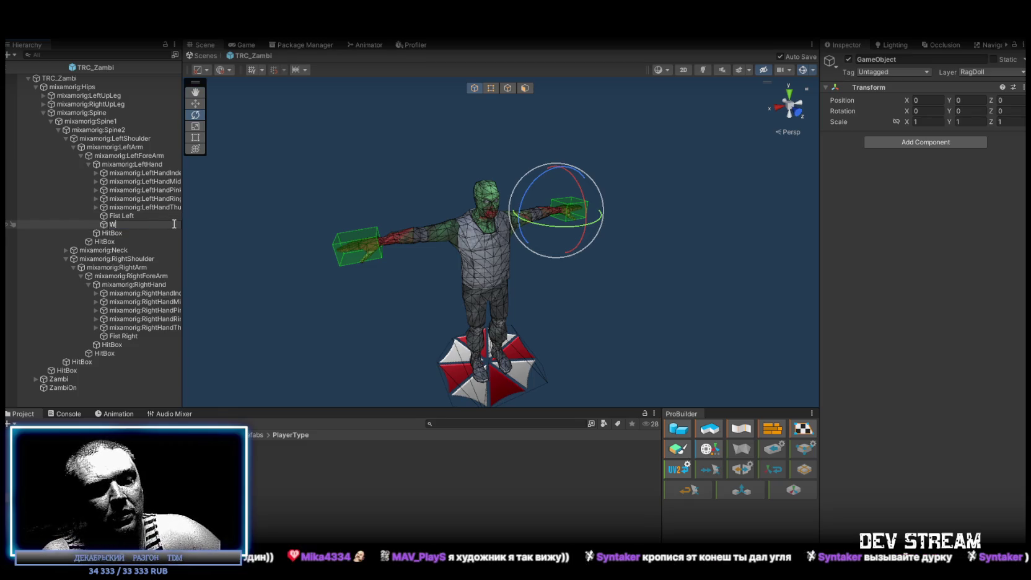
type("eaponL")
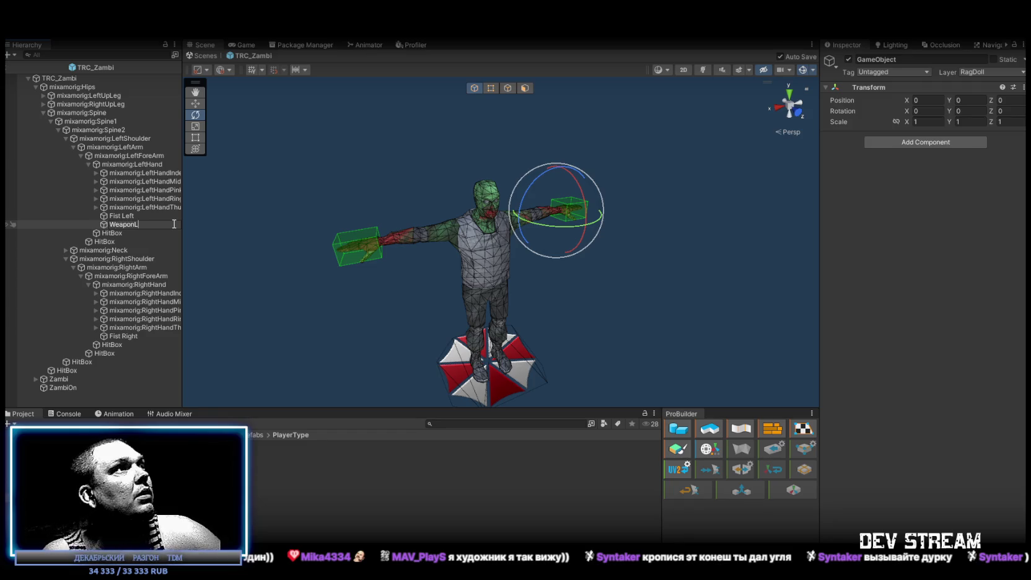
key("Return")
Duplicate WeaponL, place the copy under the RightHand bone and name it WeaponR
key("ctrl+d")
mouse_move(143, 233)
left_mouse_down()
mouse_move(131, 232)
mouse_move(125, 301)
mouse_move(130, 293)
left_mouse_up()
left_click(134, 345)
type("R")
key("Return")
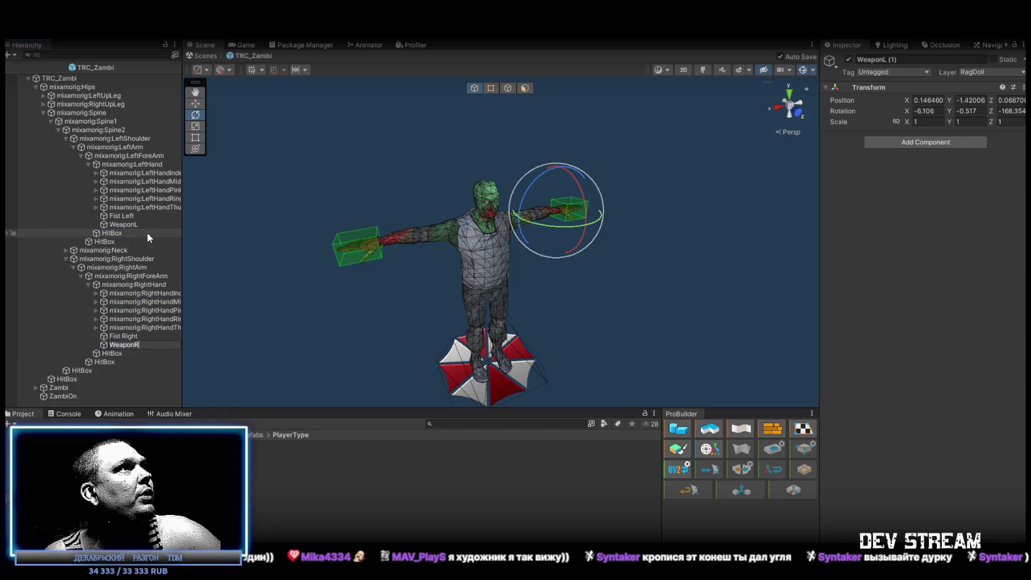
Zero both holders' position and rotation, then put Fist Left in WeaponL and Fist Right in WeaponR
left_click(124, 224, "ctrl")
left_click(927, 100)
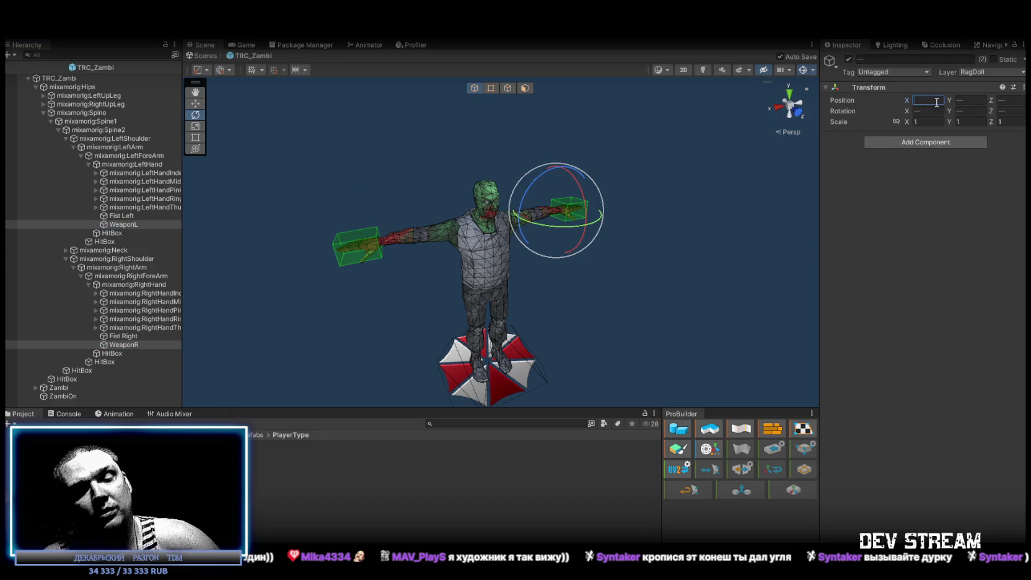
type("0")
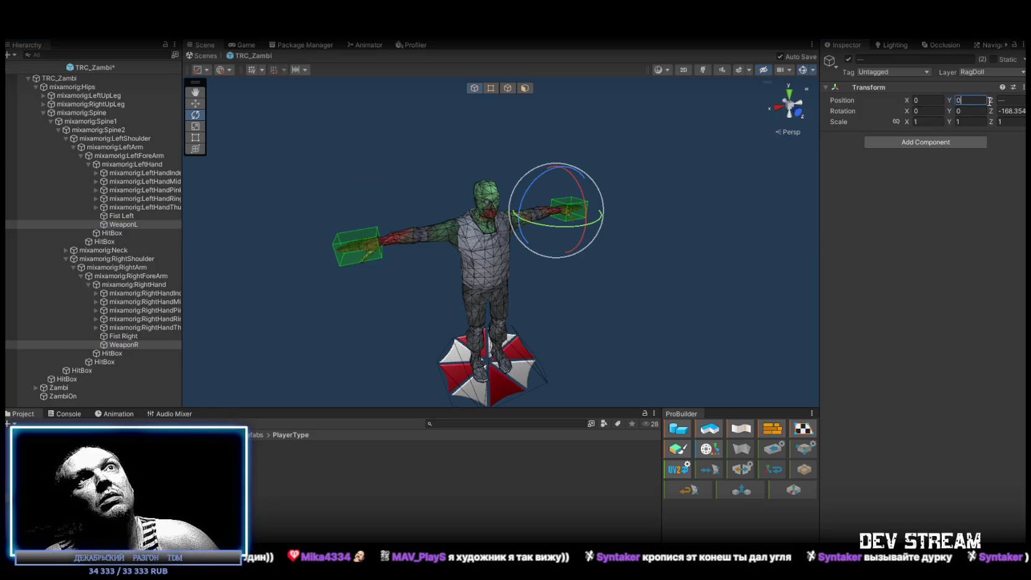
type("\t0\t0\t0\t0\t0")
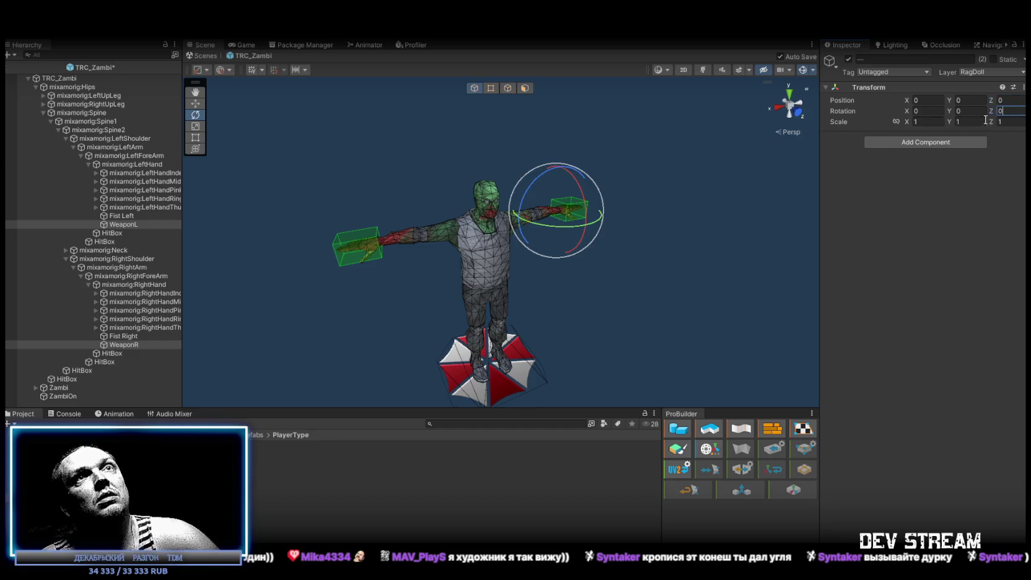
left_click_drag(121, 216, 130, 224)
left_click_drag(131, 336, 126, 343)
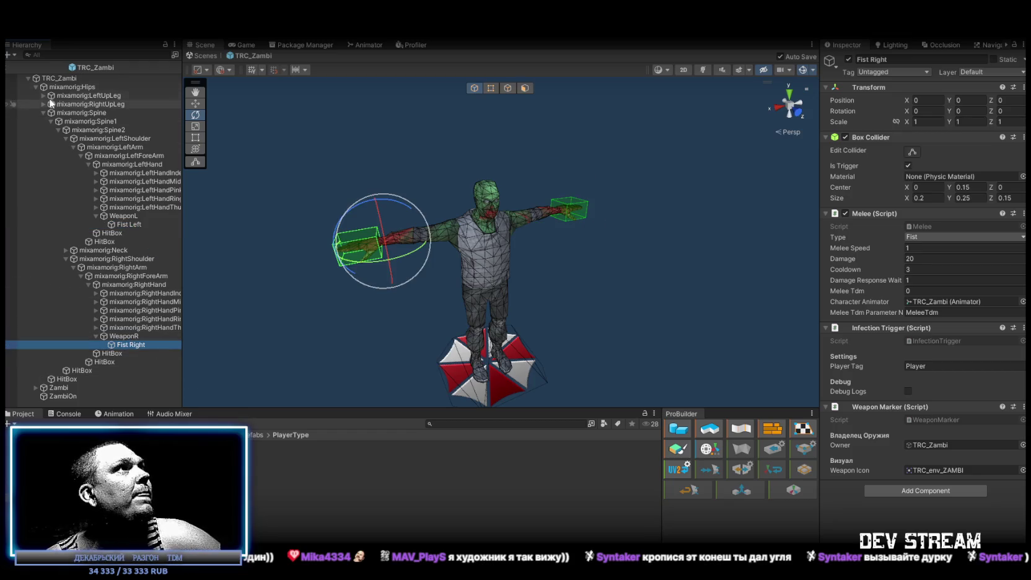
left_click(68, 78)
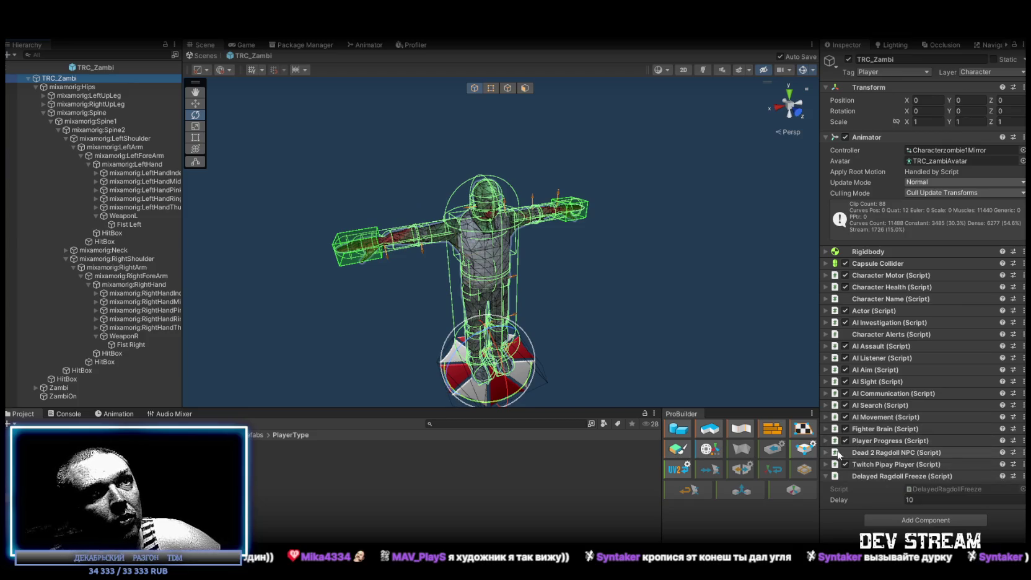
Add two On Dead Event entries in Dead 2 Ragdoll NPC targeting WeaponR and WeaponL
left_click(929, 452)
scroll(928, 468, "down", 5)
left_click(993, 429)
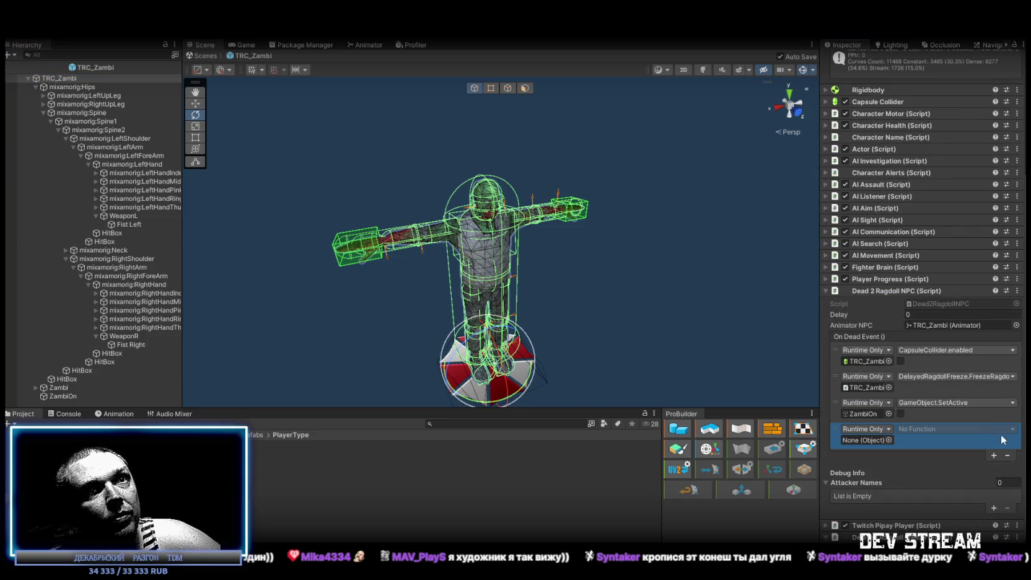
left_click(995, 454)
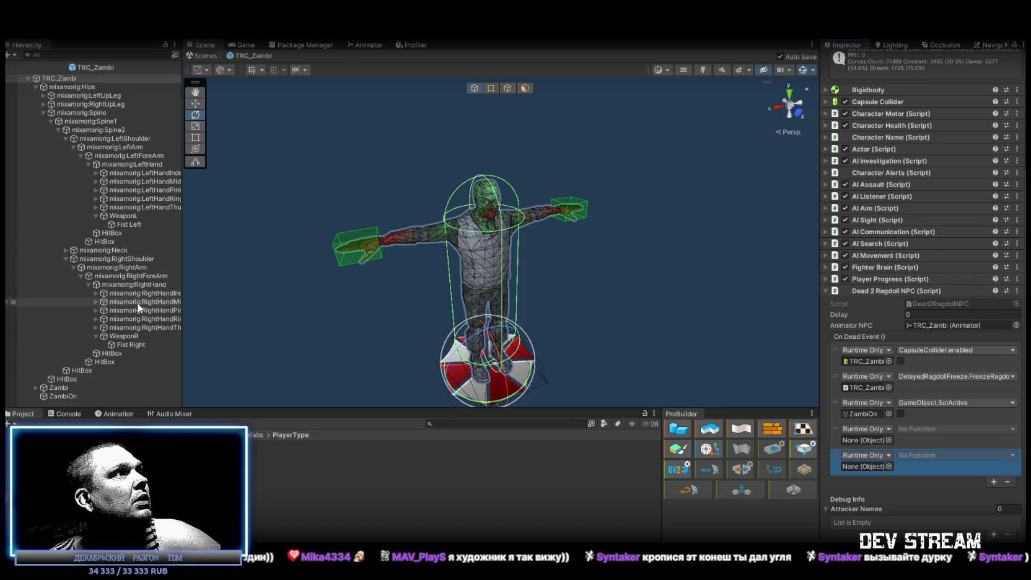
mouse_move(126, 336)
left_mouse_down()
mouse_move(805, 459)
mouse_move(864, 438)
left_mouse_up()
left_click_drag(127, 217, 867, 466)
Set both new entries to GameObject.SetActive, left unchecked
left_click(926, 428)
mouse_move(932, 457)
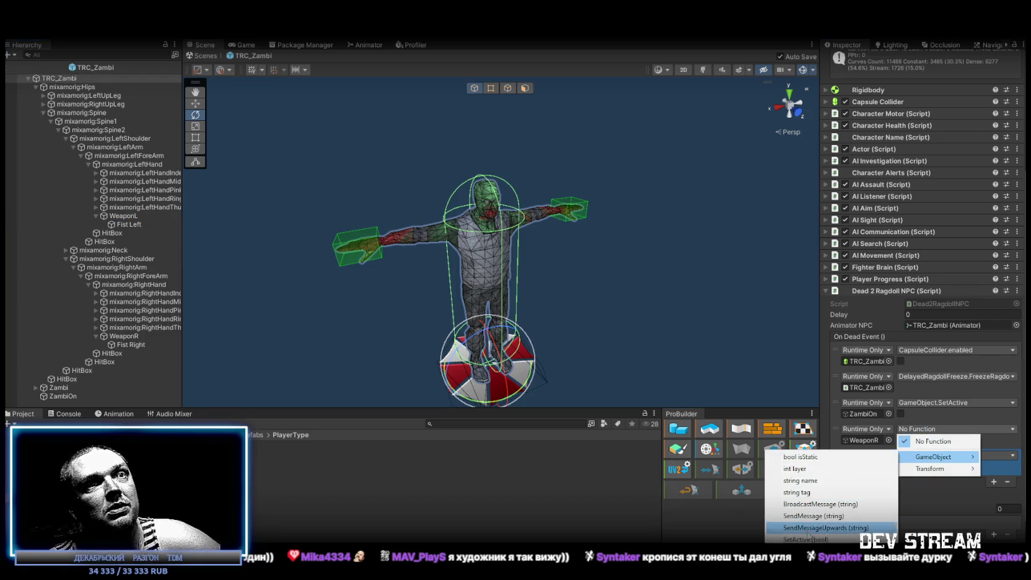
left_click(830, 537)
left_click(938, 456)
mouse_move(933, 482)
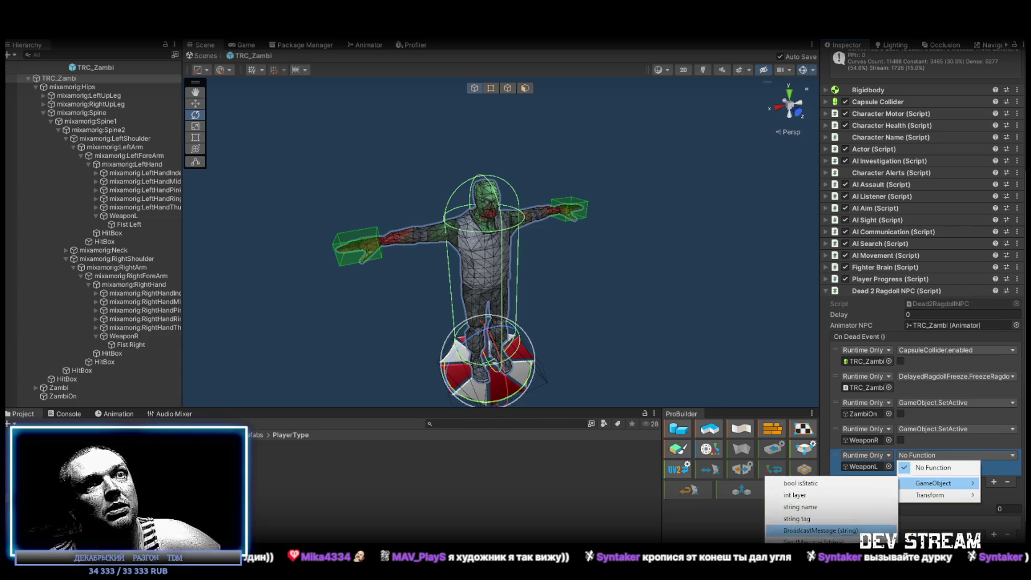
left_click(830, 531)
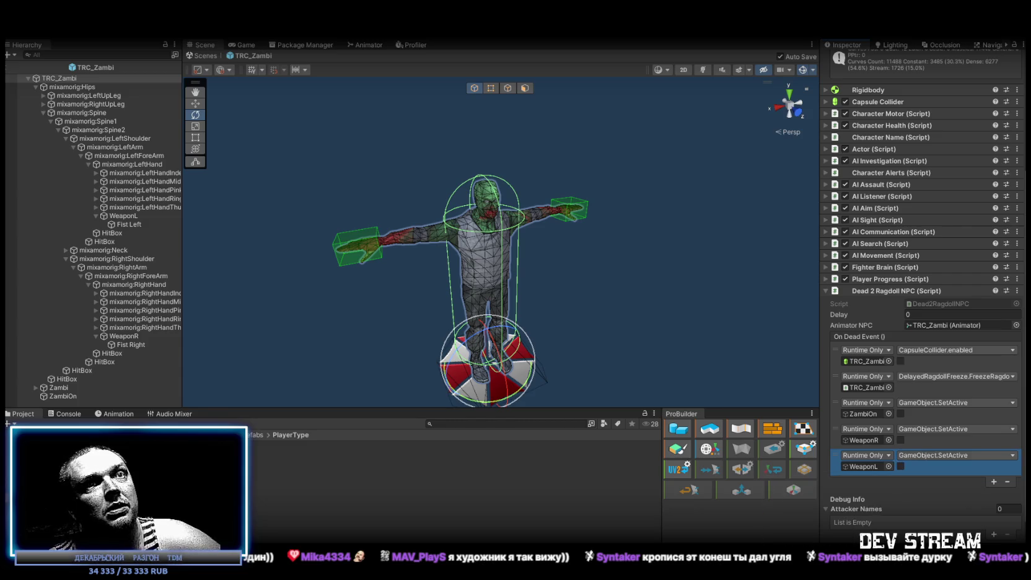
left_click(203, 55)
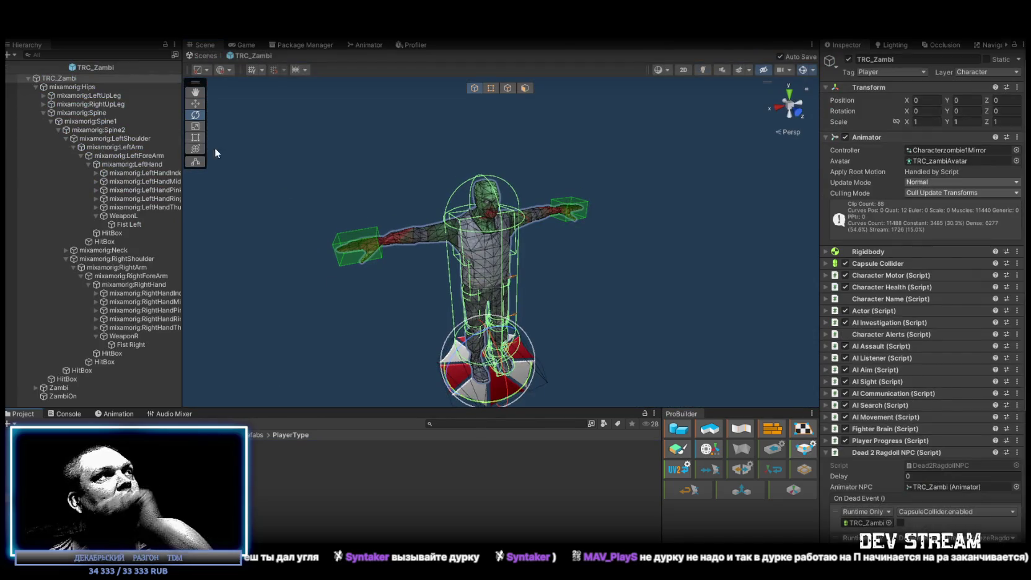
Duplicate FakeDead and move the copy directly under the TRC_Zambi root
left_click(36, 87)
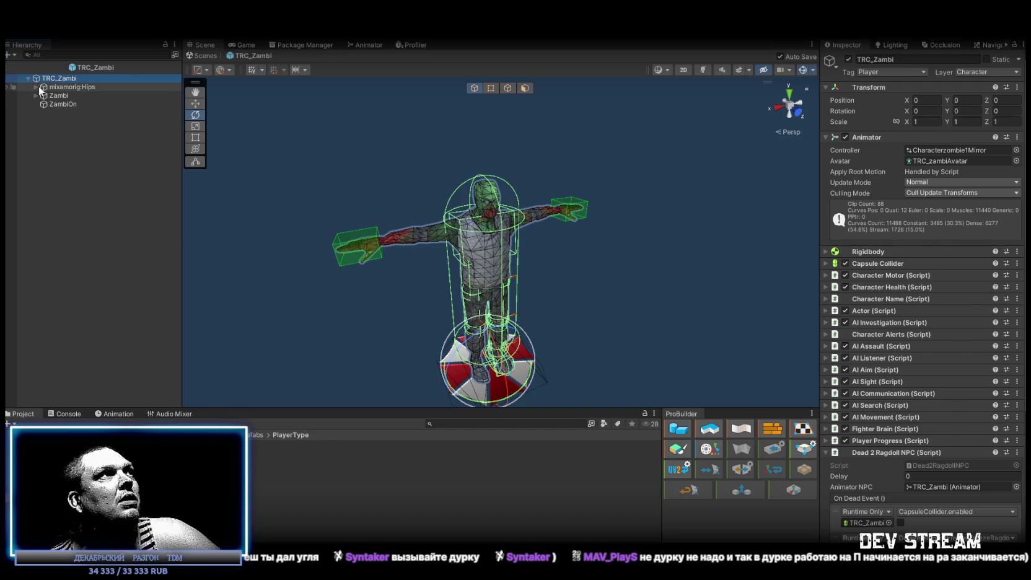
left_click(485, 198)
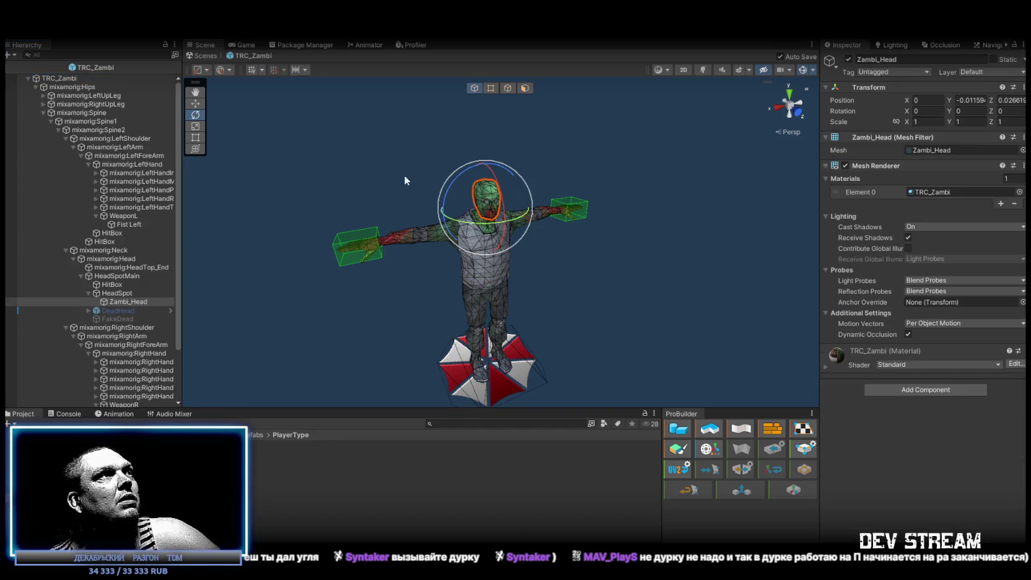
left_click(120, 319)
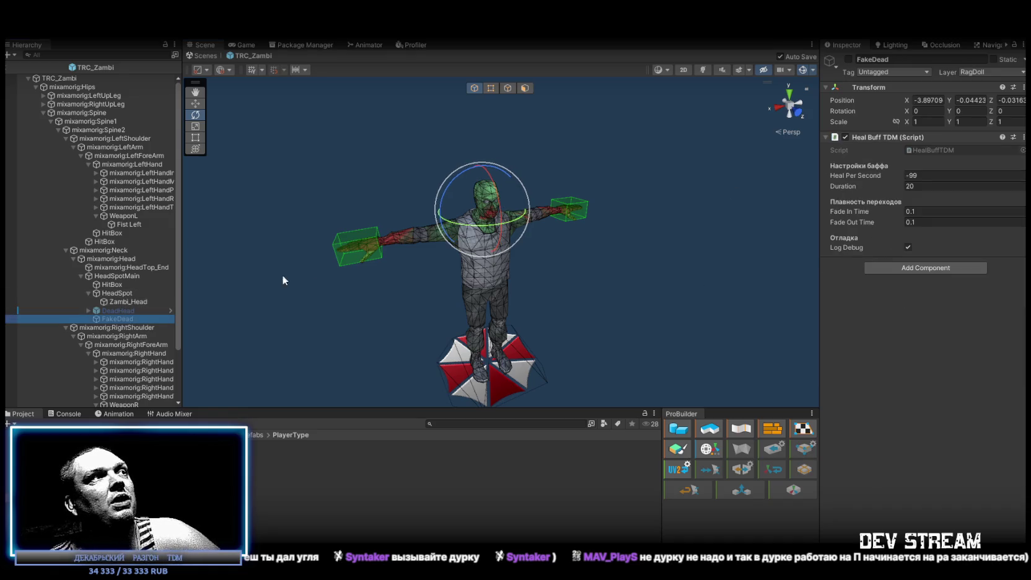
key("ctrl+d")
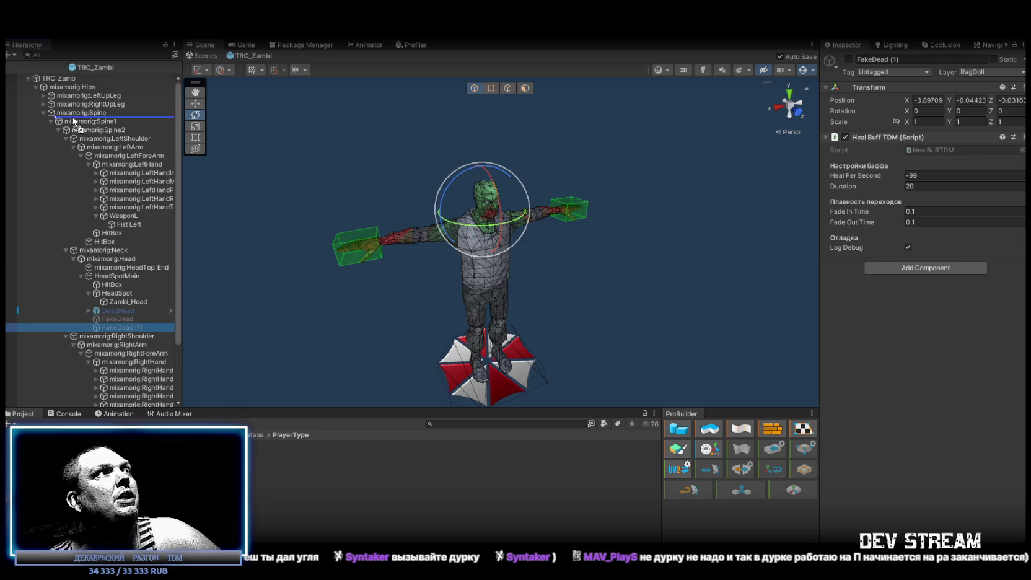
left_click_drag(65, 76, 64, 78)
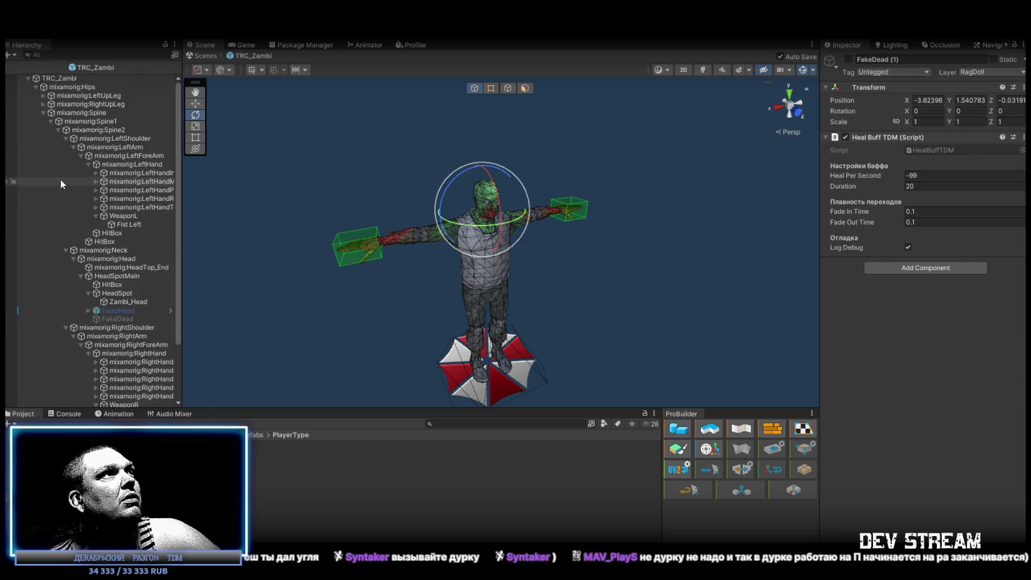
Rename the copy to ZambiDead and make it active
left_click(35, 87)
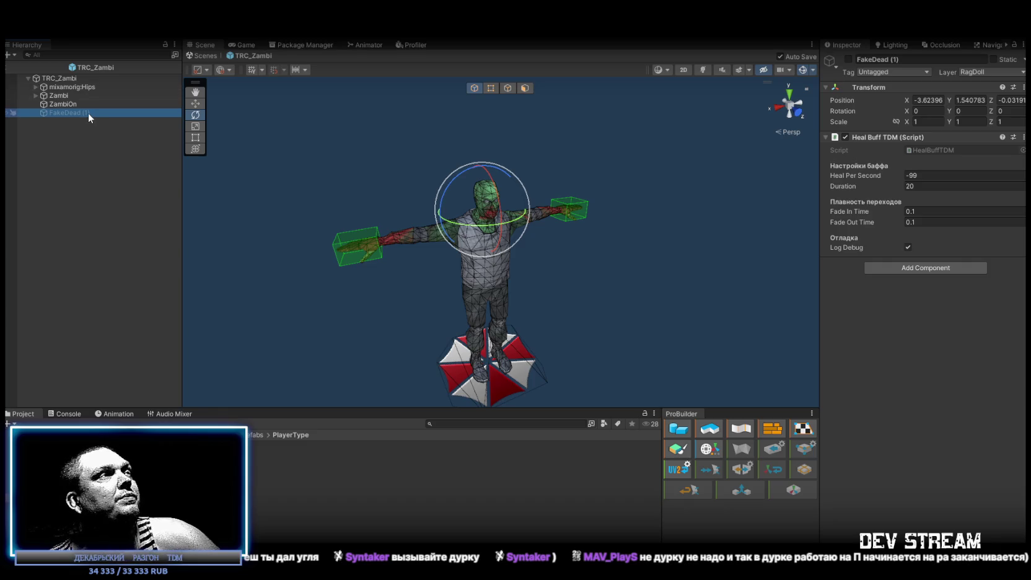
left_click(88, 113)
left_click(64, 112)
key("BackSpace")
key("BackSpace")
key("BackSpace")
type("ZambiDead")
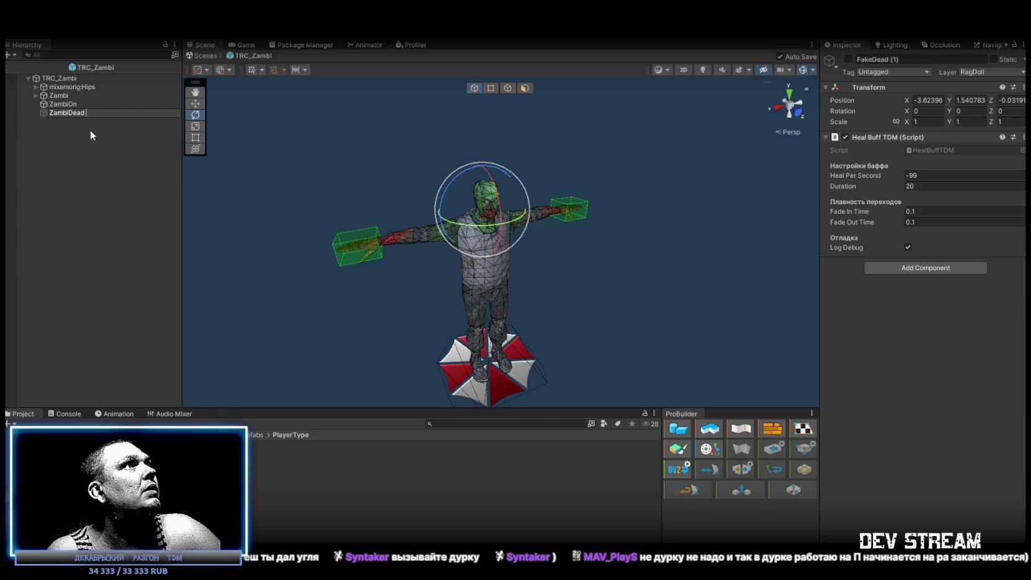
key("Return")
left_click(849, 59)
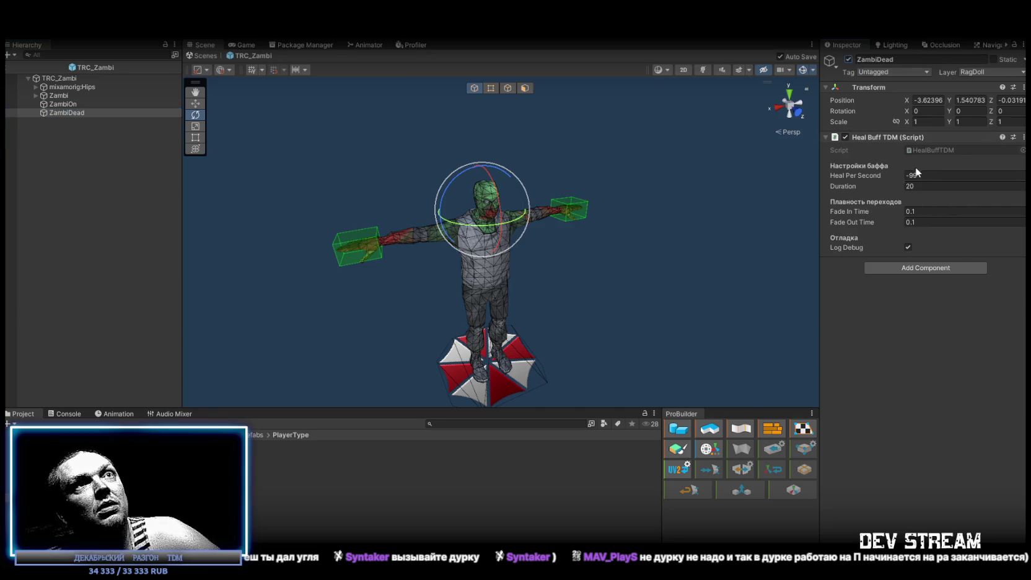
left_click(922, 185)
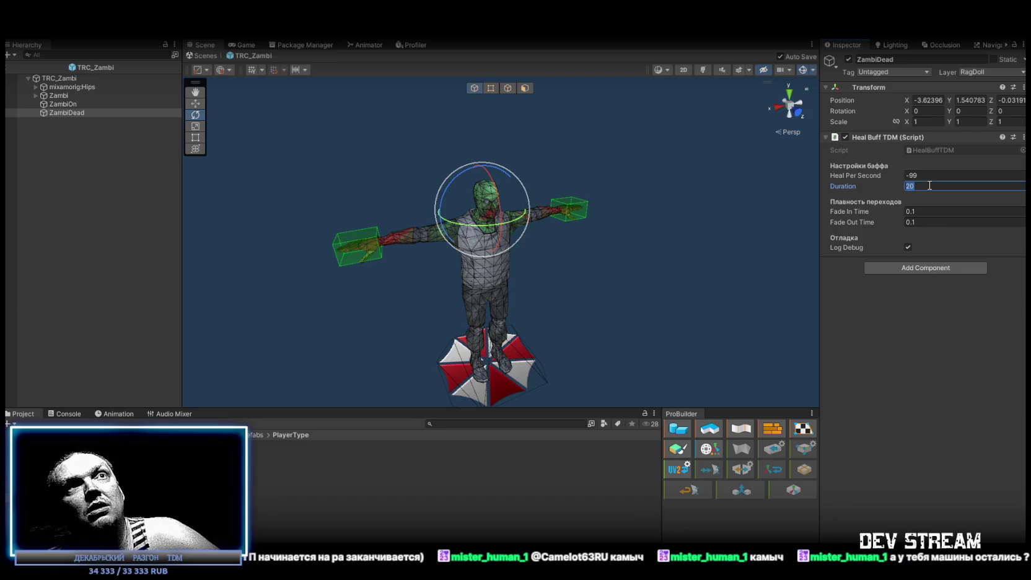
Set the Heal Buff TDM Duration to 600 and Heal Per Second to -1, after briefly trying -0.5
type("6")
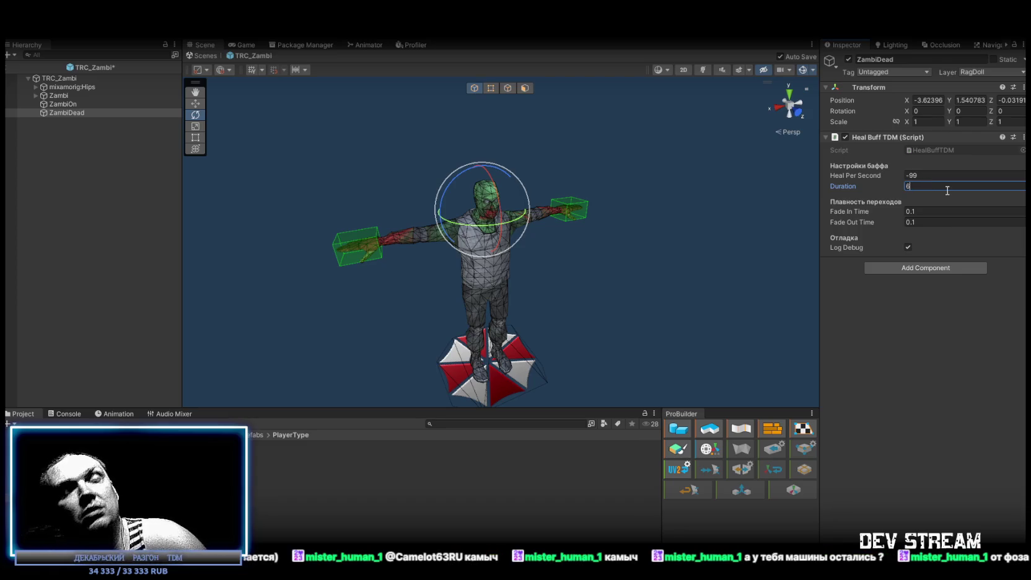
type("00")
key("Return")
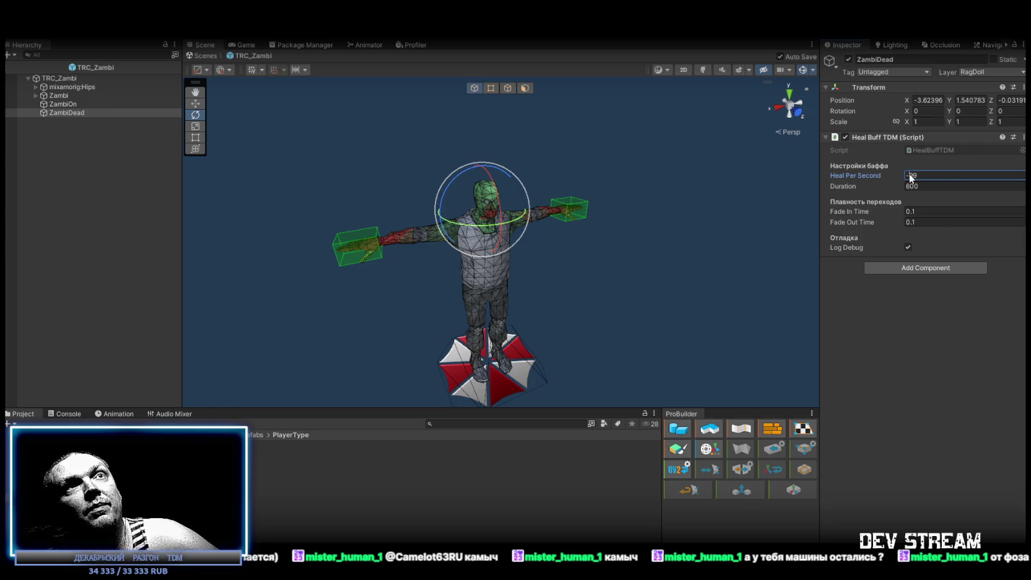
type("-1")
key("Return")
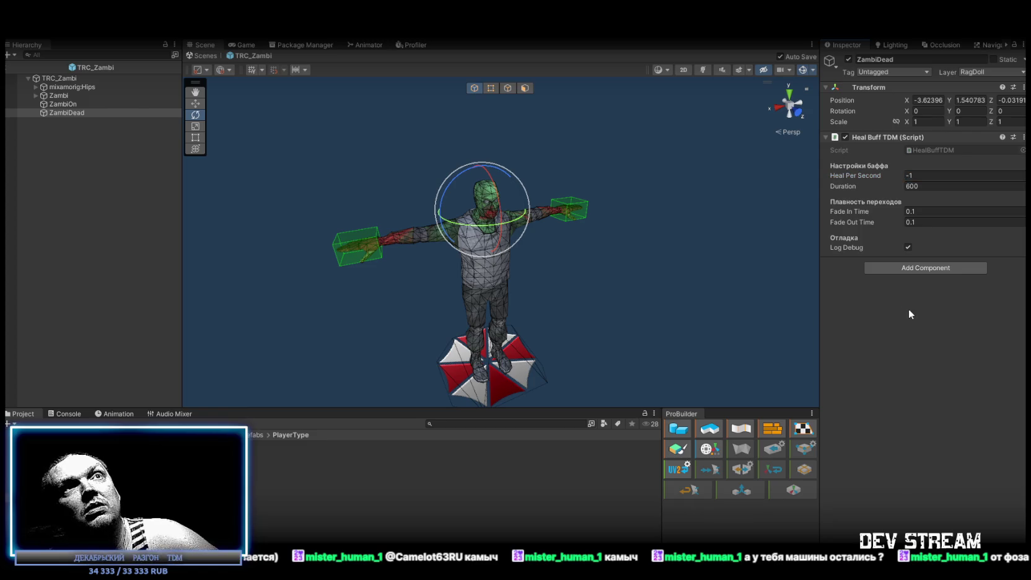
type("-0,5")
key("Return")
left_click(927, 176)
type("-1")
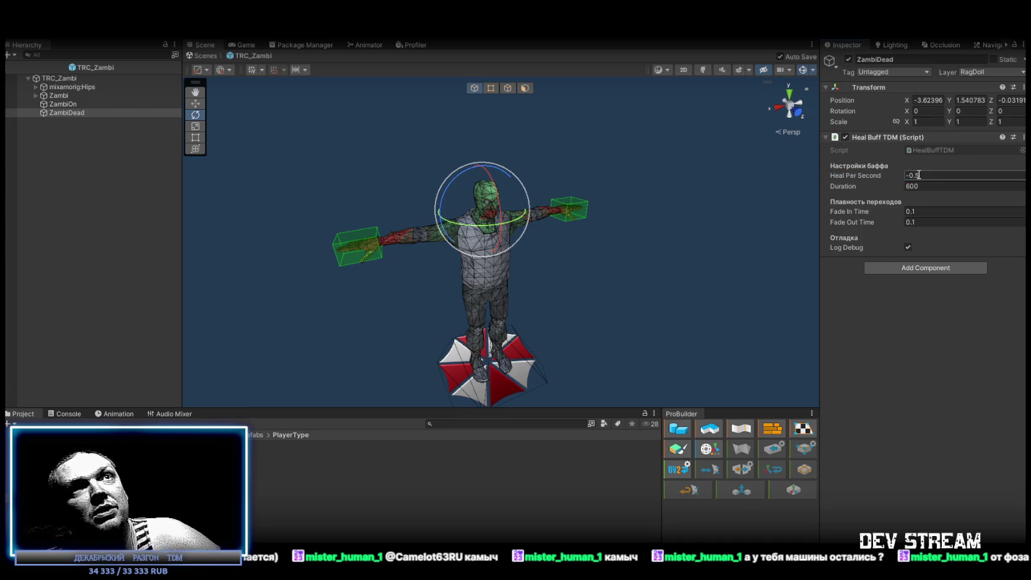
key("Return")
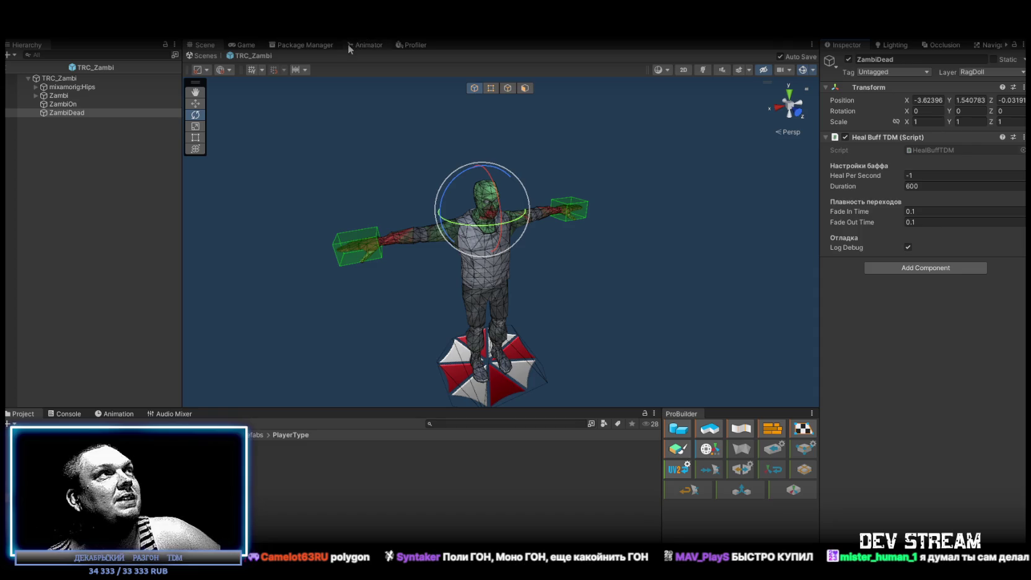
Change ZambiDead's buff Duration to 300 and open the FXprefabs/Buff_Debuff folder
left_click(912, 186)
type("300")
key("Return")
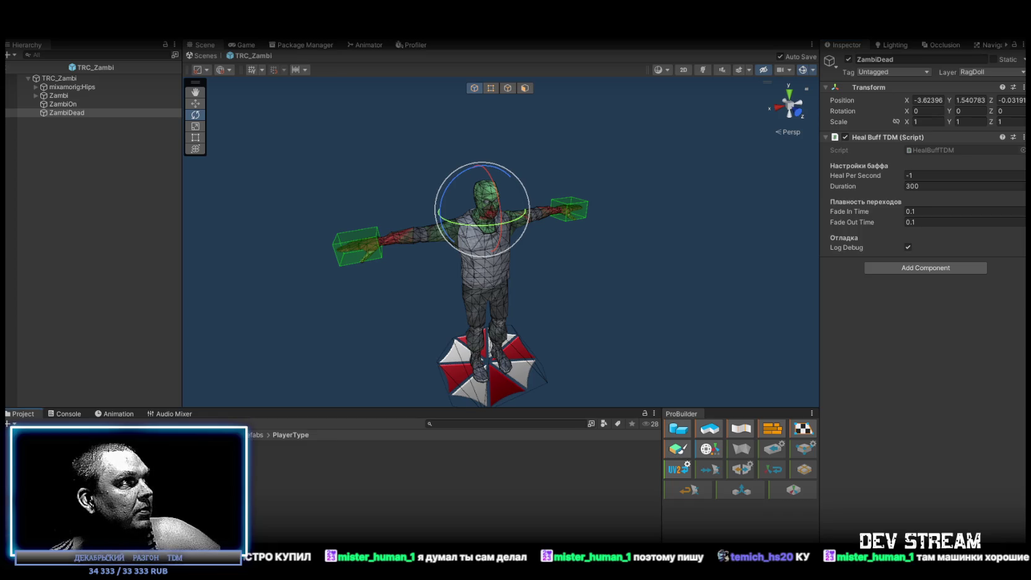
left_click(37, 513)
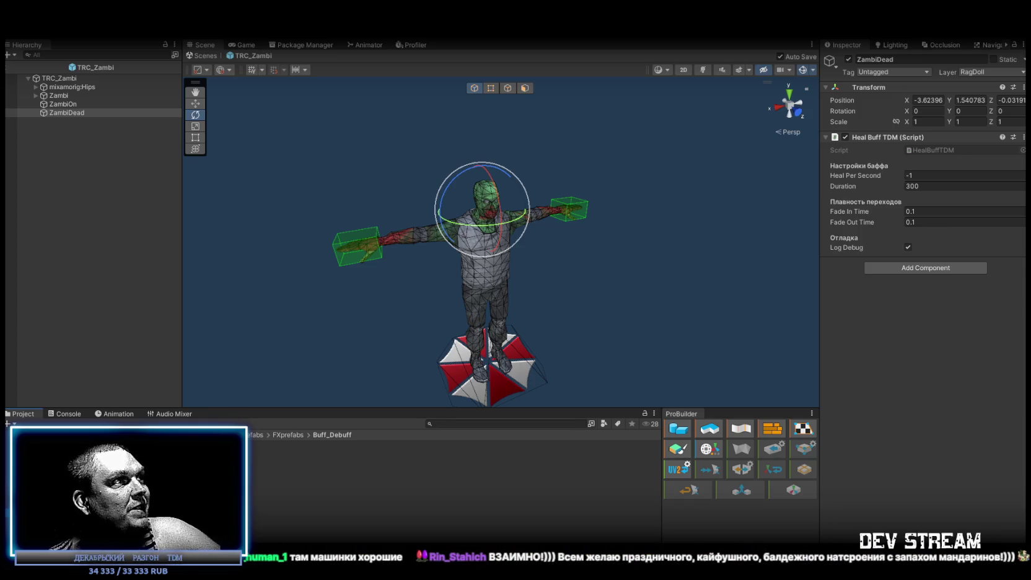
Place the HealDeBuff prefab under mixamorig:Hips and unpack it completely
left_click_drag(79, 112, 70, 91)
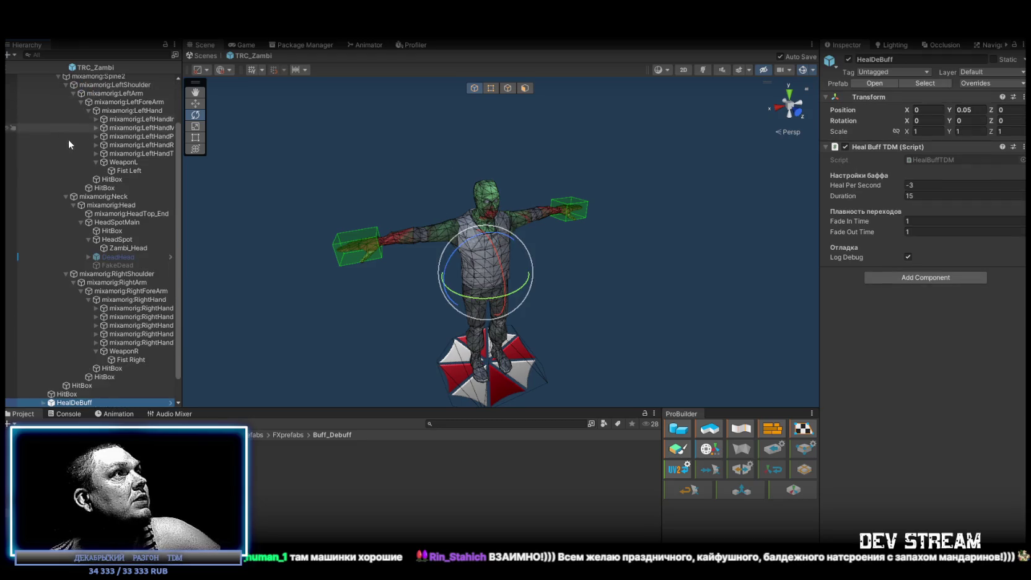
left_click(36, 87)
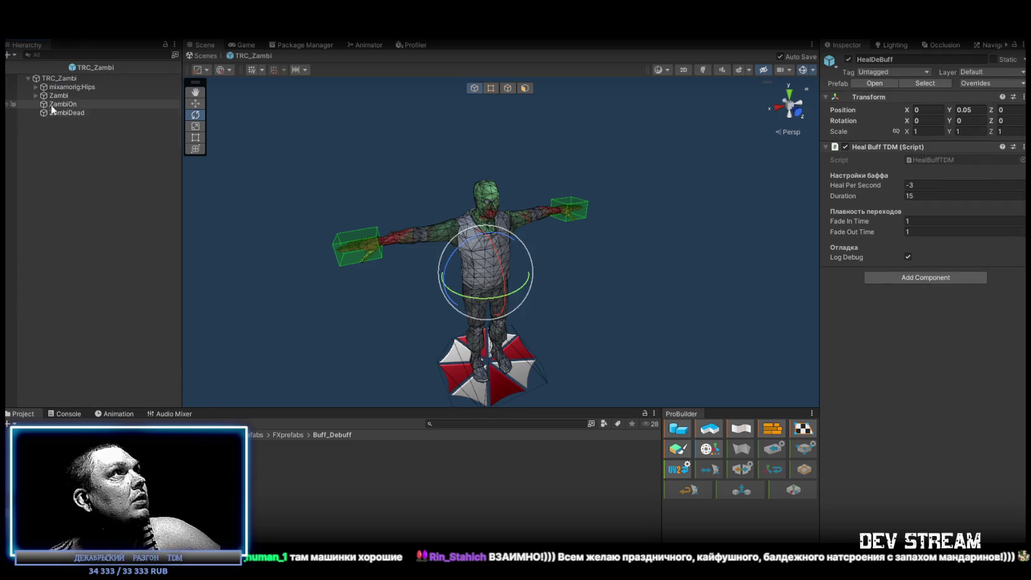
left_click(36, 87)
left_click(35, 87)
left_click(35, 87)
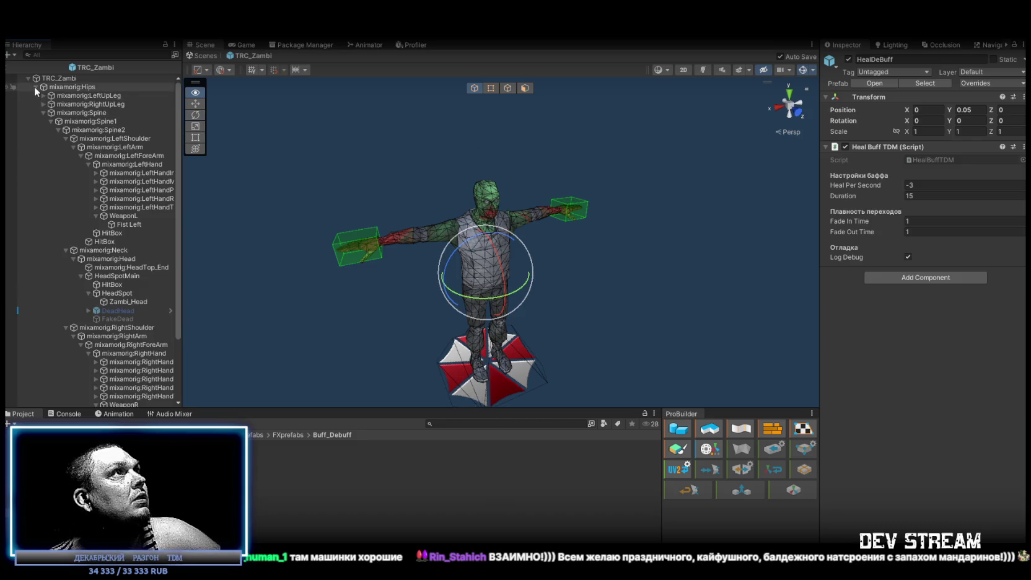
left_click(36, 86, "alt")
left_click(35, 87)
right_click(68, 128)
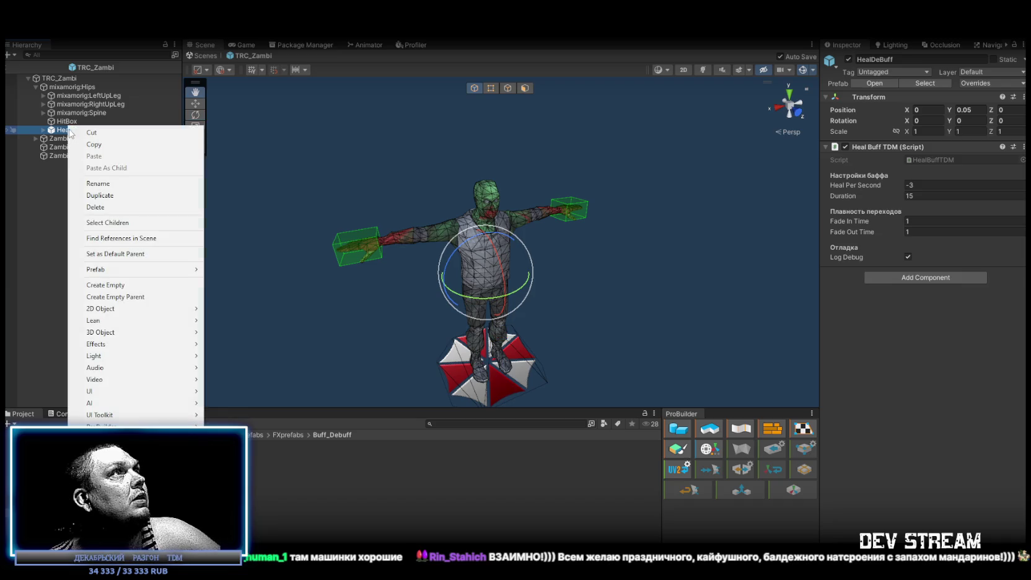
mouse_move(119, 270)
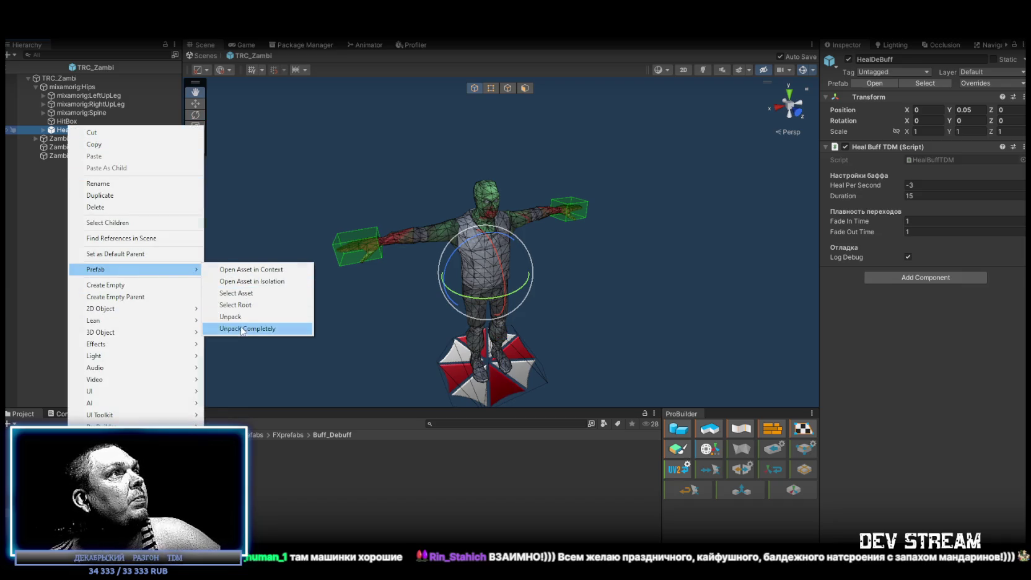
left_click(254, 329)
left_click(978, 100)
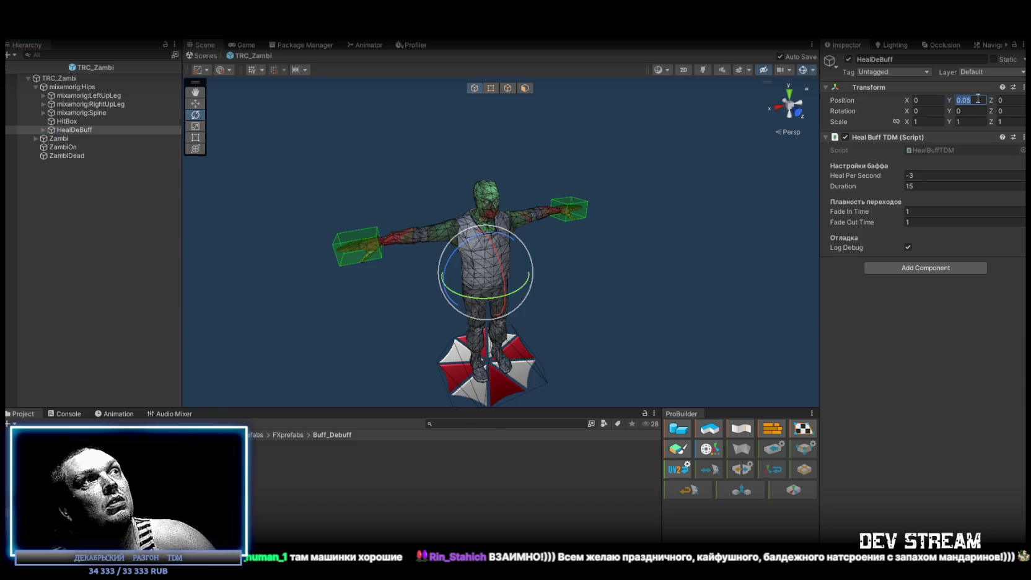
Add DeBuffBleed under mixamorig:Hips and delete the HealDeBuff object
type("0")
mouse_move(226, 462)
left_mouse_down()
mouse_move(106, 118)
mouse_move(42, 129)
left_mouse_up()
left_click(51, 139)
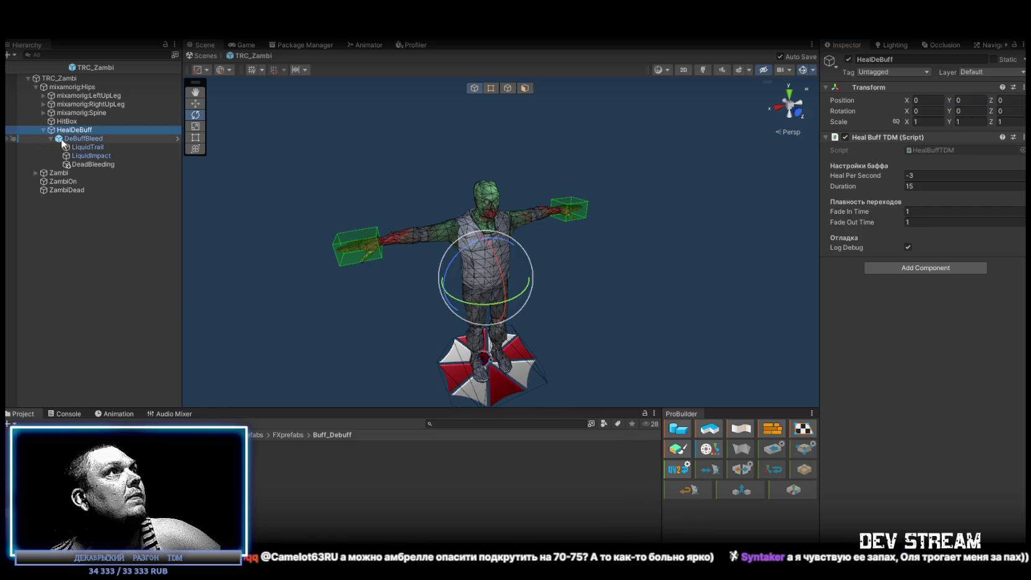
left_click_drag(85, 139, 72, 127)
left_click(82, 165)
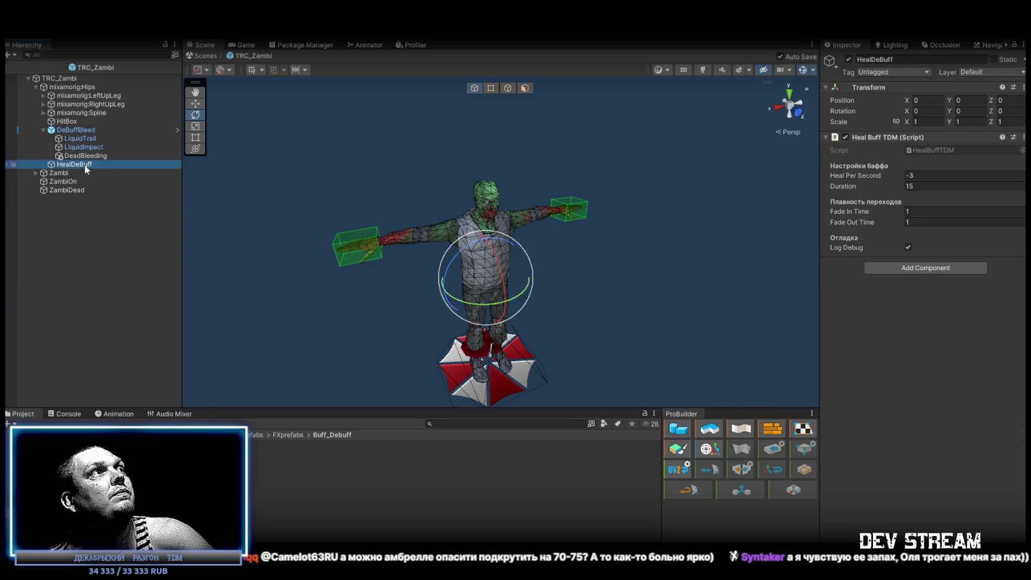
key("Delete")
Unpack DeBuffBleed from its prefab, set its Position Y to 0, and save
left_click(81, 132)
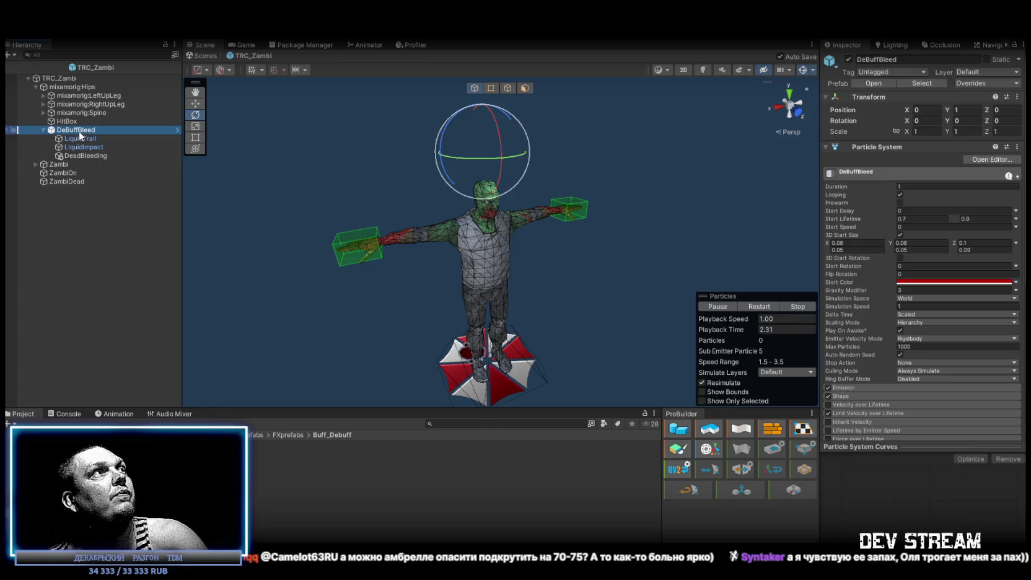
right_click(72, 127)
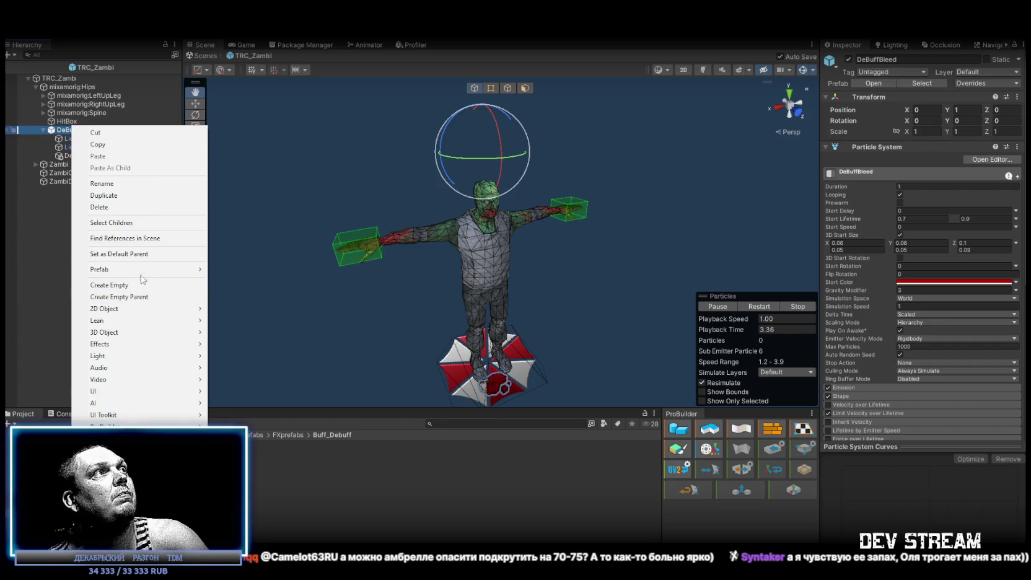
mouse_move(175, 273)
left_click(234, 317)
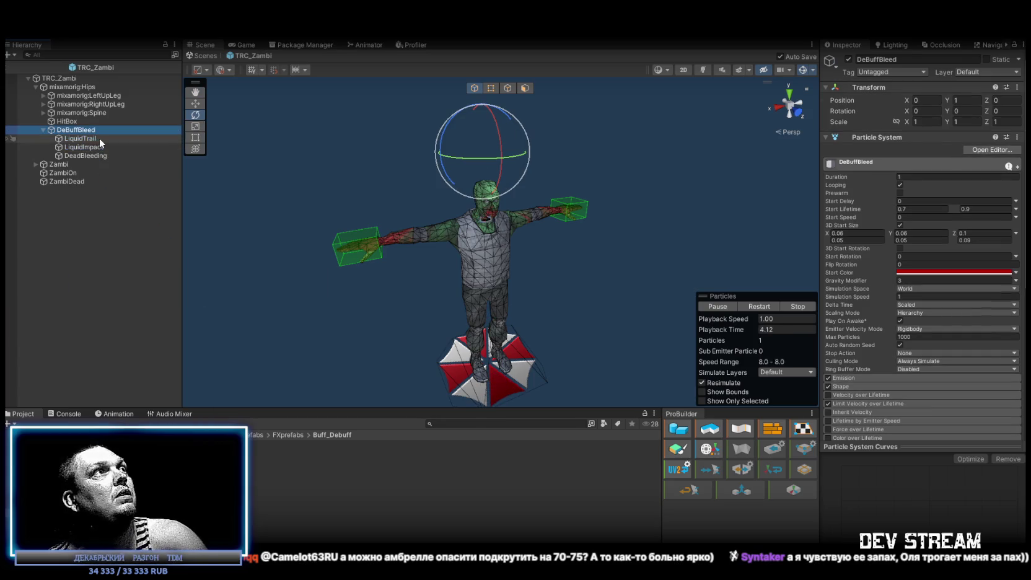
left_click(976, 101)
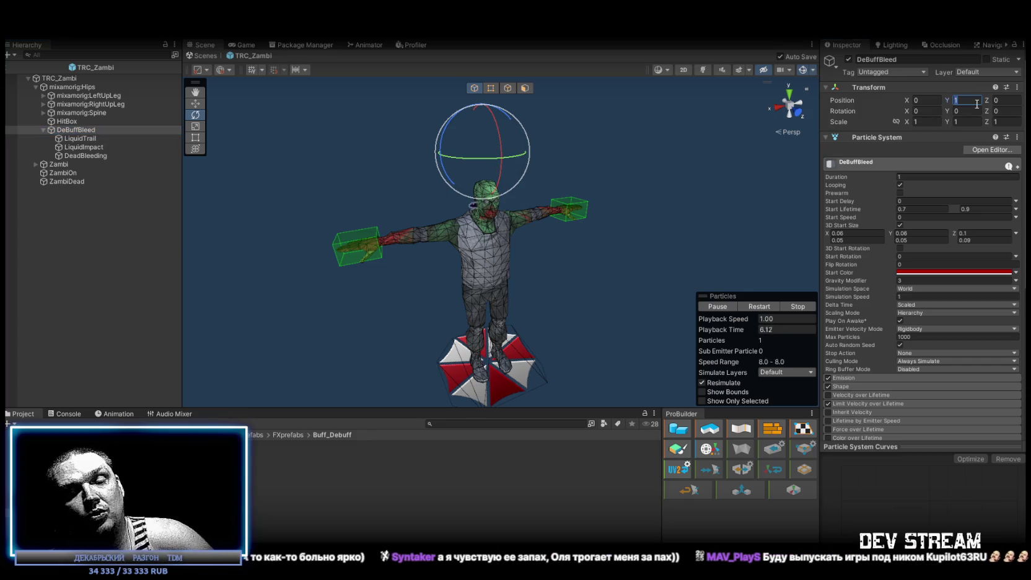
type("0")
key("ctrl+s")
left_click_drag(478, 191, 409, 182)
left_click(83, 139)
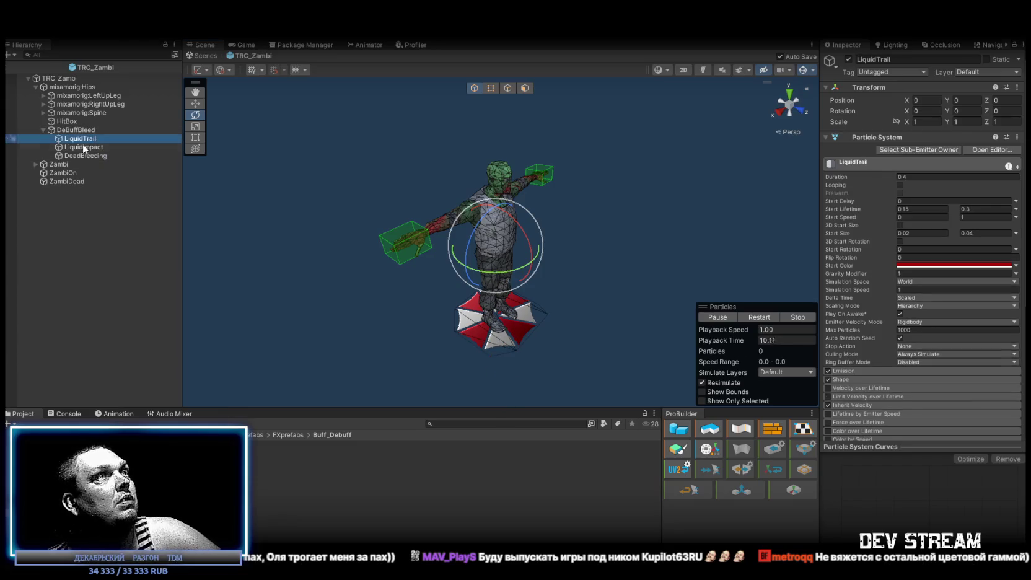
Inspect the LiquidTrail, LiquidImpact and DeadBleeding particle systems, then select all four bleed systems
left_click(83, 148)
left_click(88, 155)
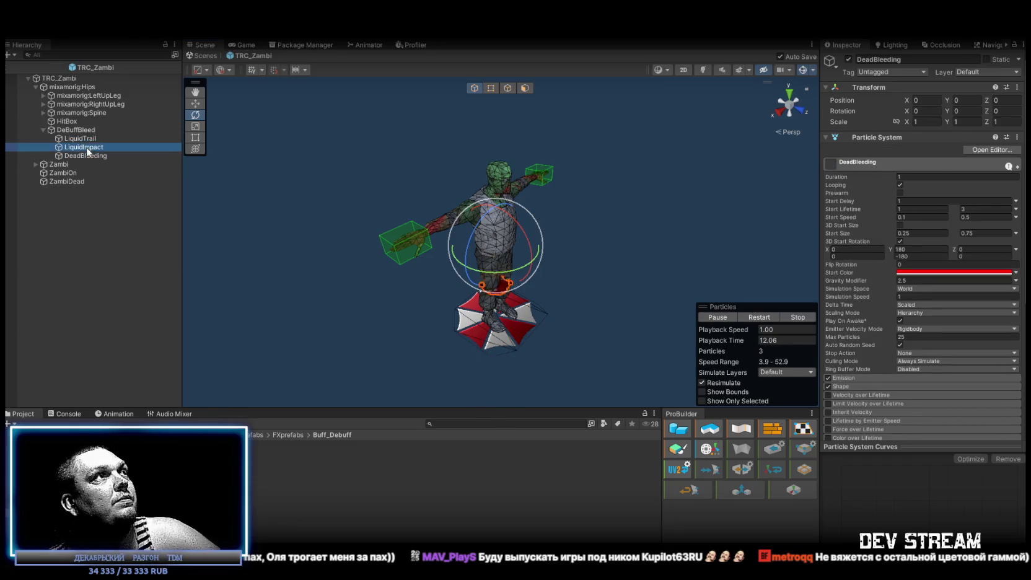
left_click(87, 139)
left_click(89, 155, "shift")
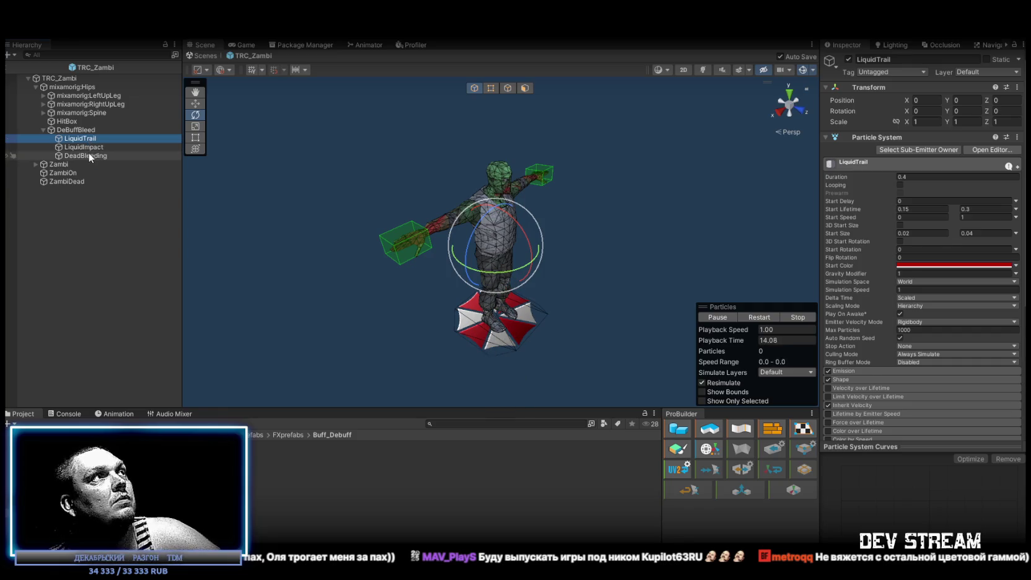
left_click(86, 131, "ctrl")
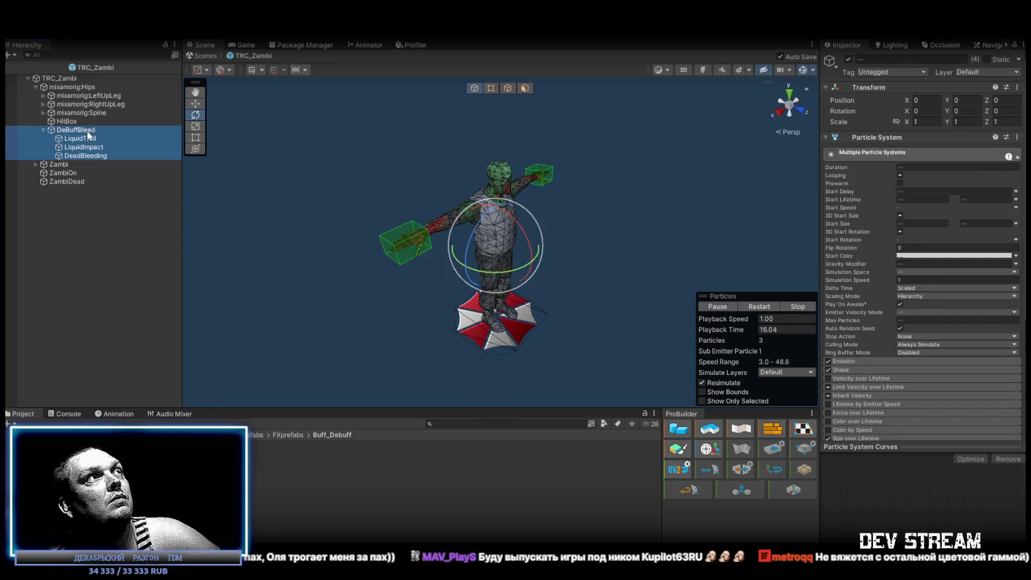
left_click(87, 138)
left_click(90, 148)
left_click(87, 138)
left_click(87, 130, "ctrl")
left_click(88, 155, "shift")
Set their Start Color to dark green 00980C
left_click(954, 255)
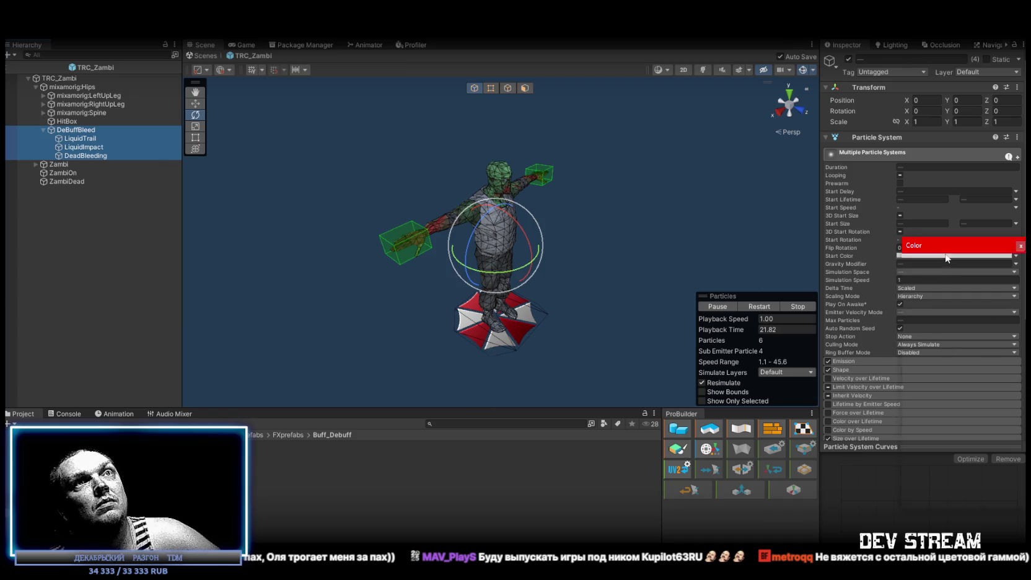
left_click(935, 295)
left_click_drag(985, 325, 1001, 350)
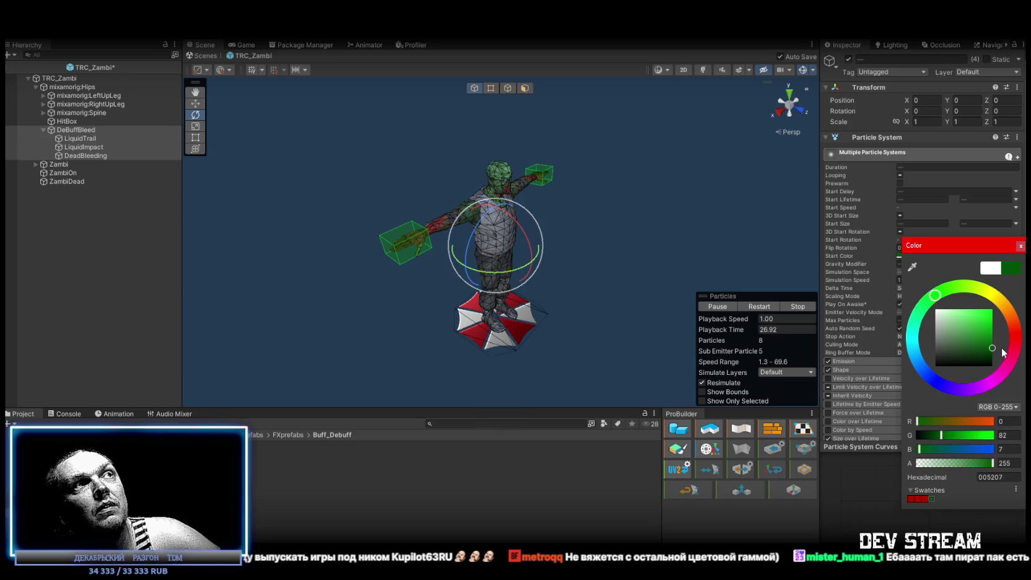
left_click(1020, 246)
Open the Renderer material picker for DeadBleeding's particles
left_click(91, 155)
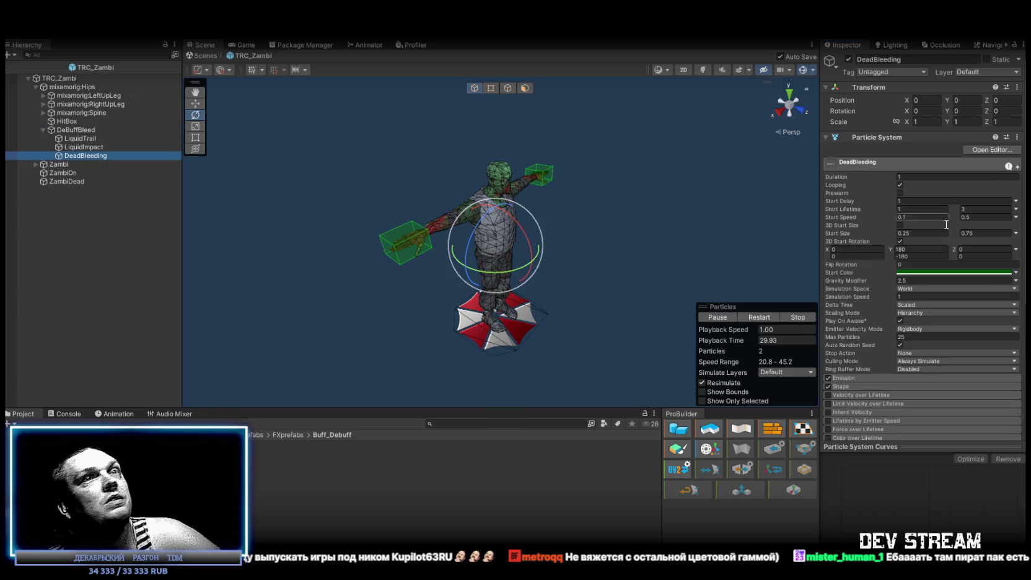
scroll(916, 322, "down", 10)
left_click(899, 369)
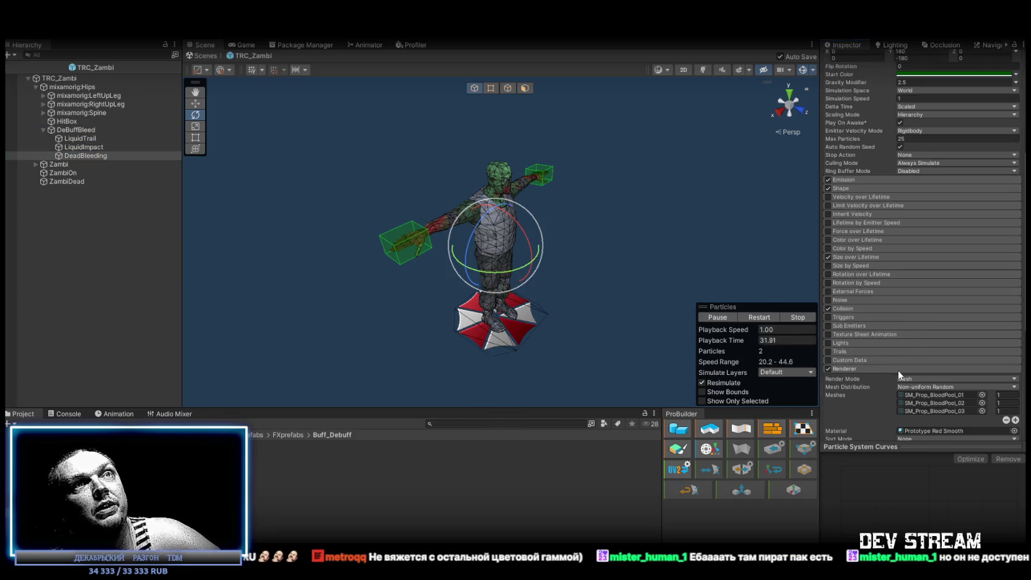
scroll(929, 378, "down", 5)
left_click(1015, 256)
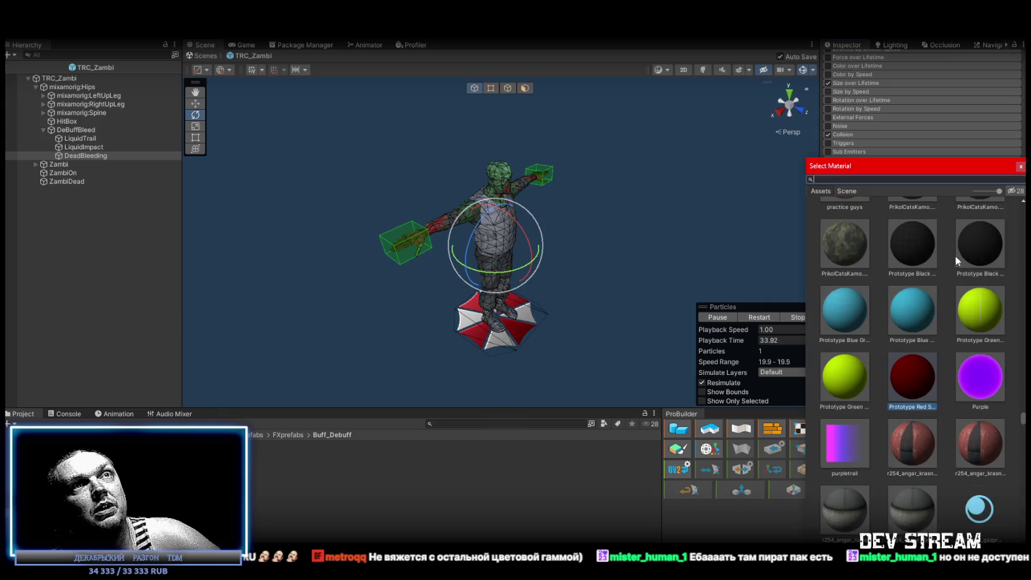
Search materials for 'gree' and assign the green material to the DeadBleeding particle renderer
type("gree")
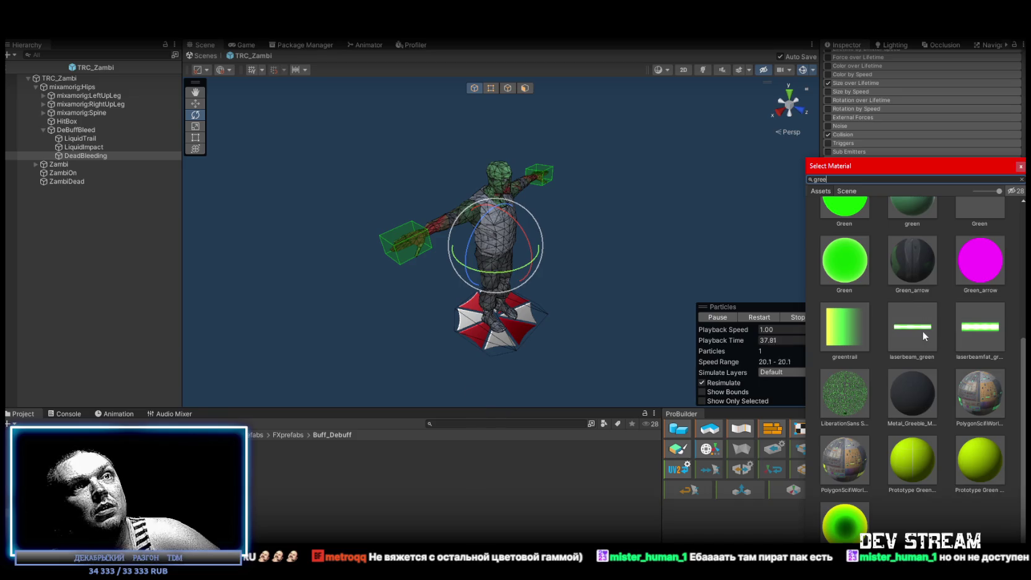
scroll(911, 347, "up", 5)
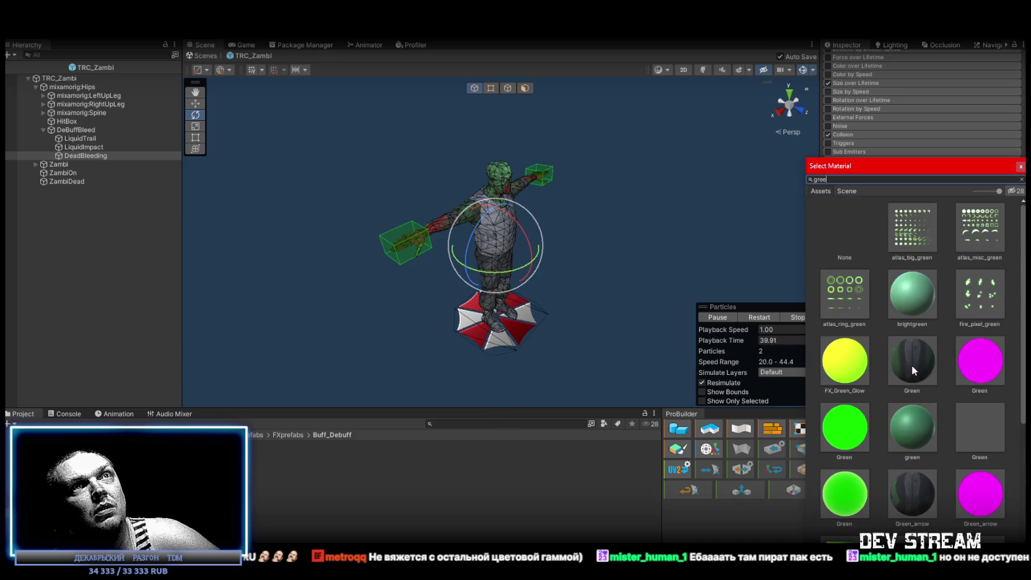
scroll(912, 367, "down", 2)
scroll(910, 365, "down", 3)
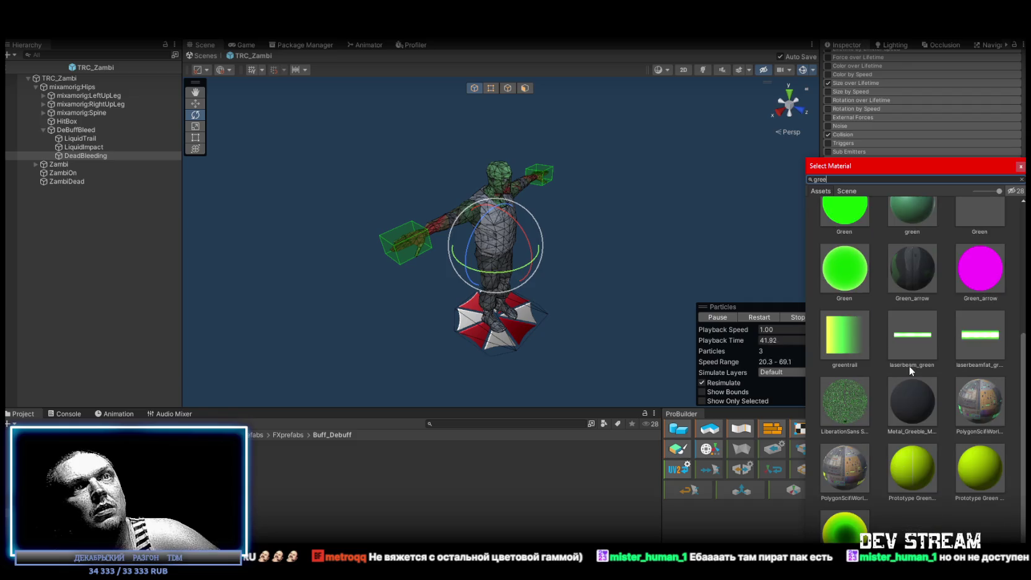
scroll(908, 365, "up", 2)
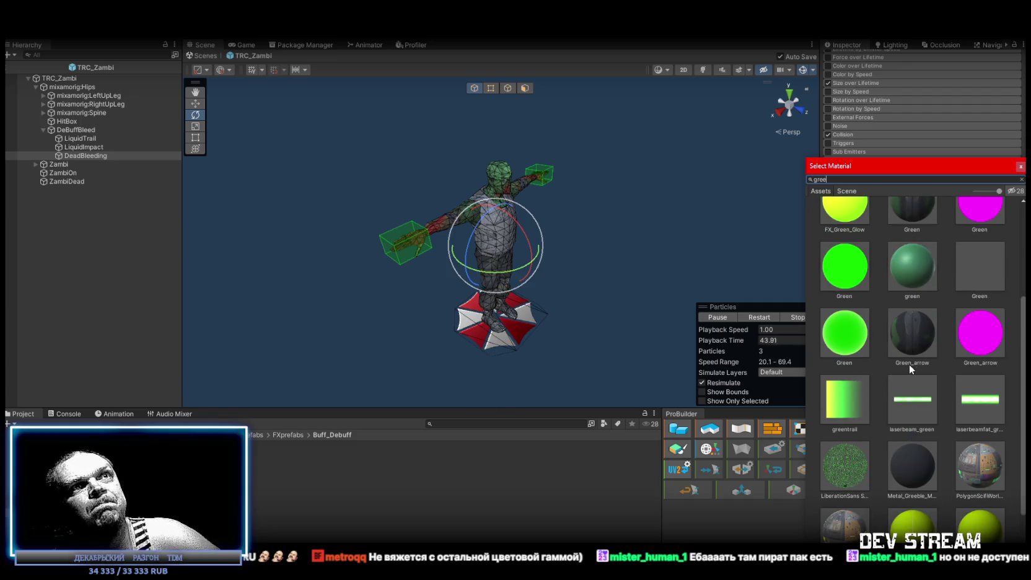
scroll(906, 295, "up", 2)
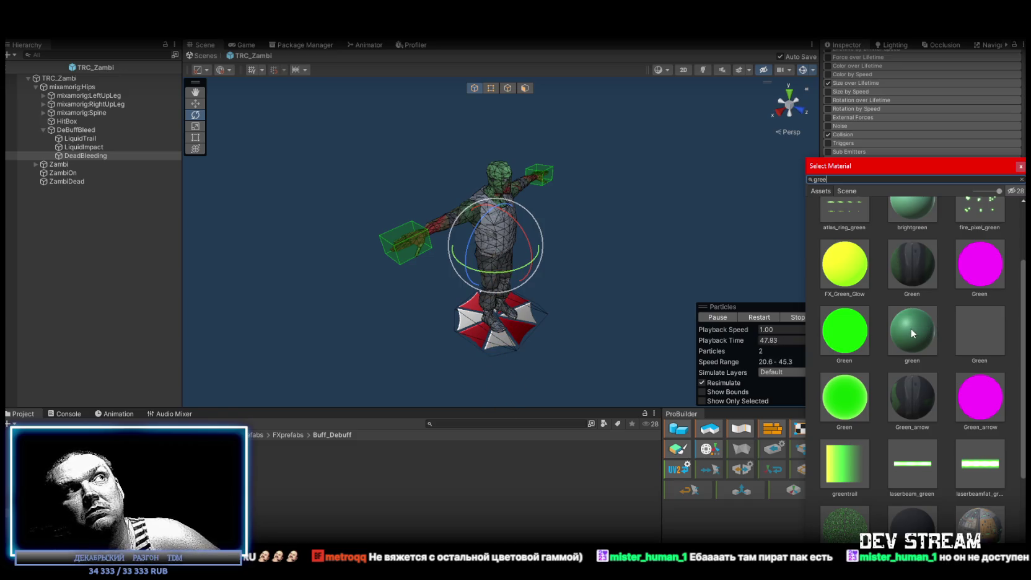
double_click(915, 324)
left_click_drag(558, 260, 578, 250)
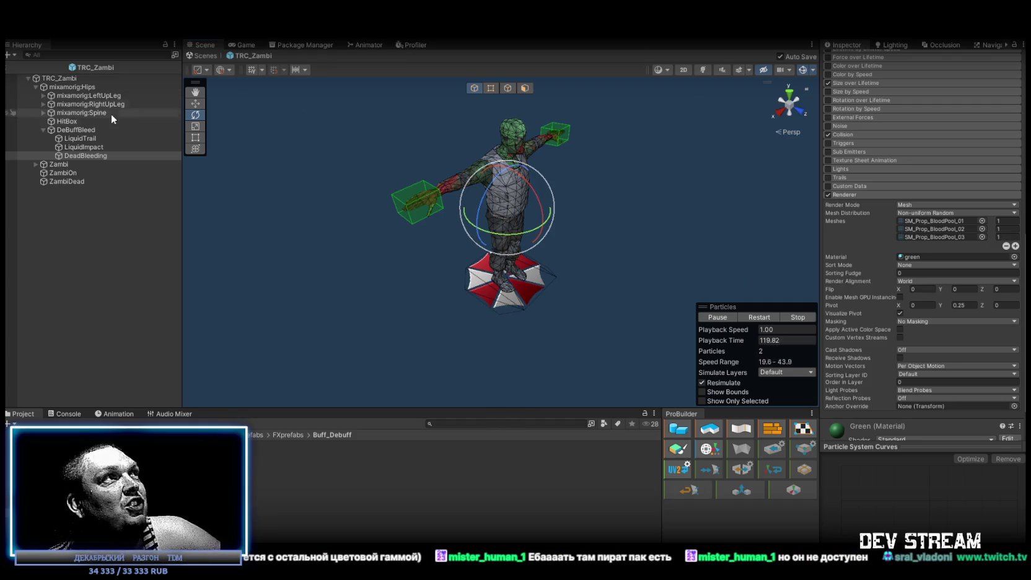
left_click(93, 79)
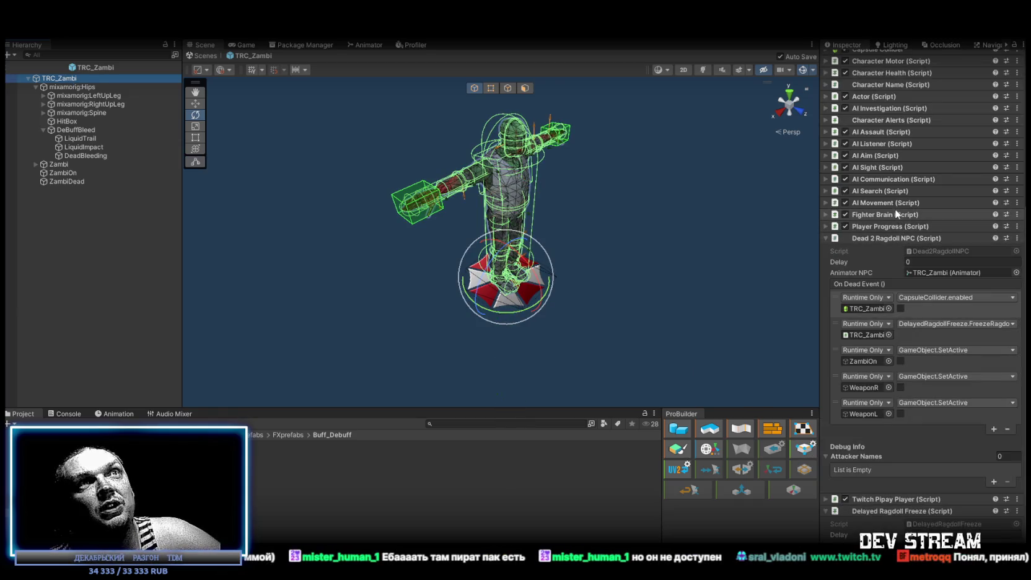
Add an On Dead Event entry calling GameObject.SetActive on DeadBleeding in Twitch Pipay Player
left_click(824, 499)
scroll(918, 469, "down", 5)
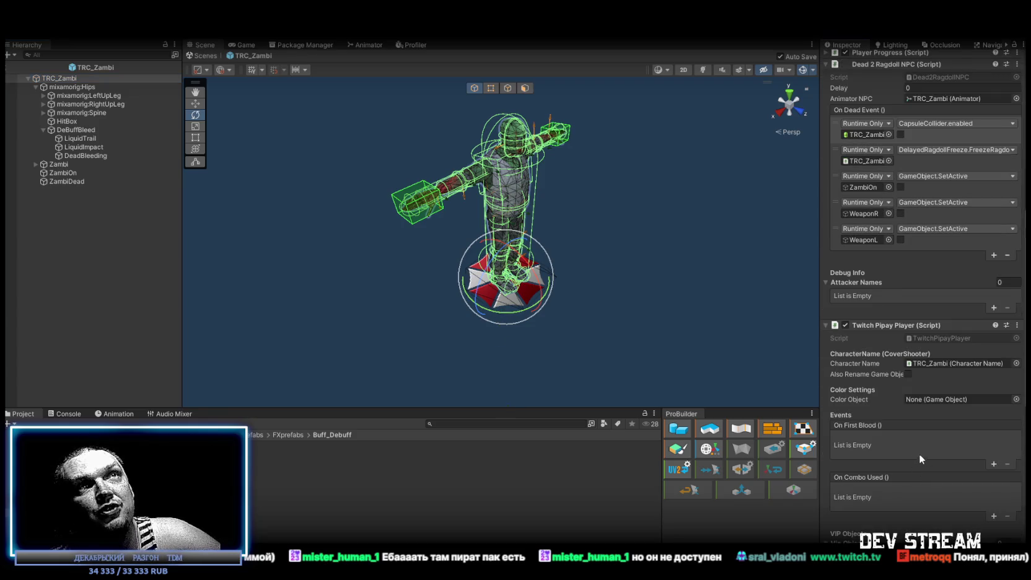
scroll(919, 454, "up", 4)
left_click(993, 400)
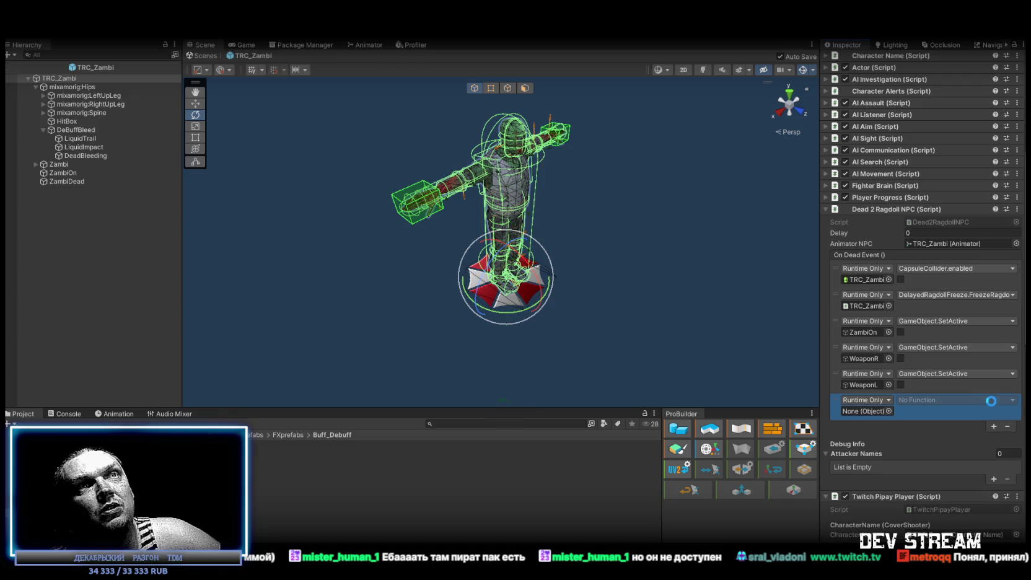
mouse_move(89, 157)
left_mouse_down()
mouse_move(842, 429)
mouse_move(870, 410)
left_mouse_up()
left_click(923, 399)
mouse_move(925, 429)
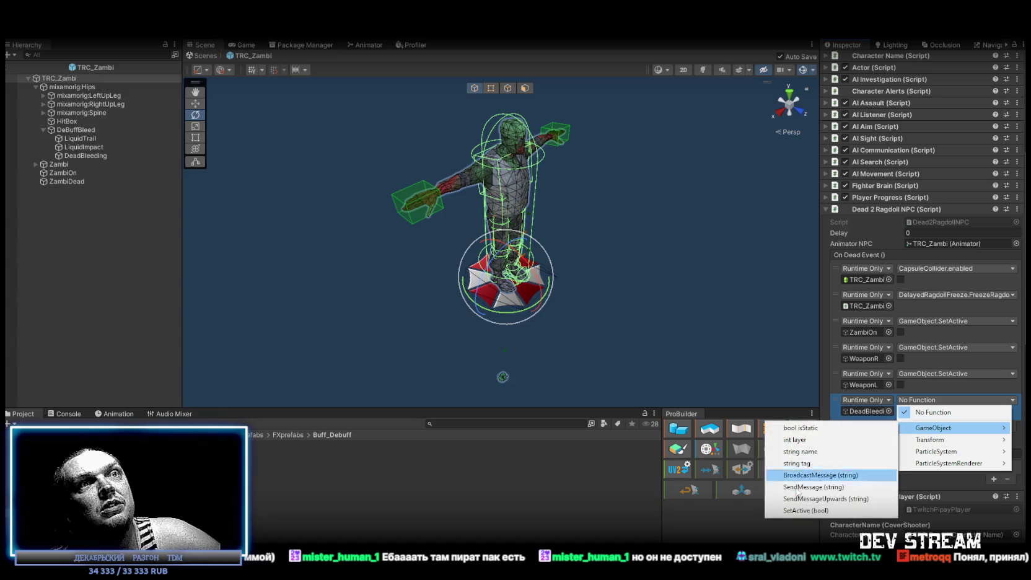
left_click(831, 498)
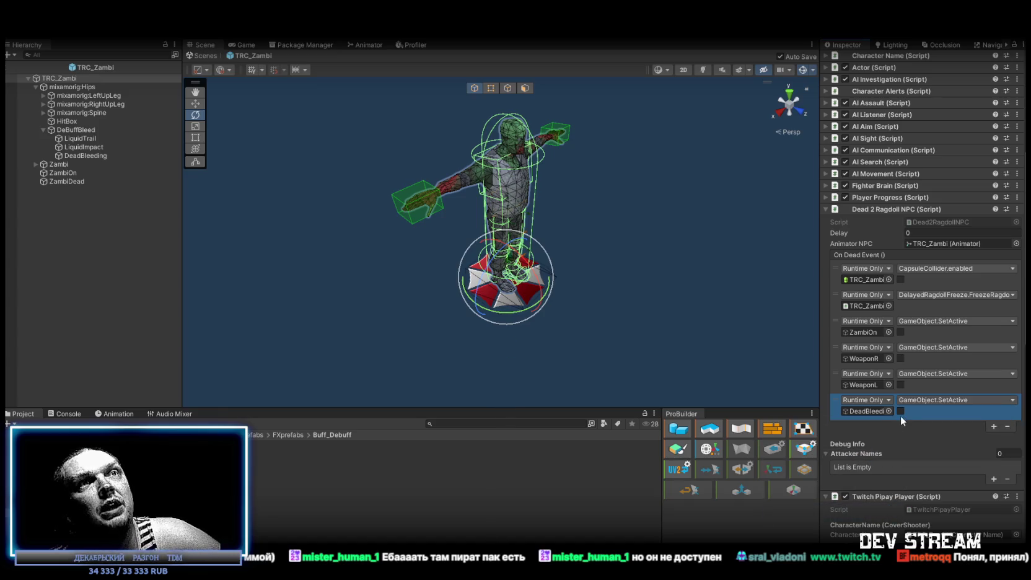
Remove that DeadBleeding entry again and select the DeBuffBleed particle system
left_click(1007, 426)
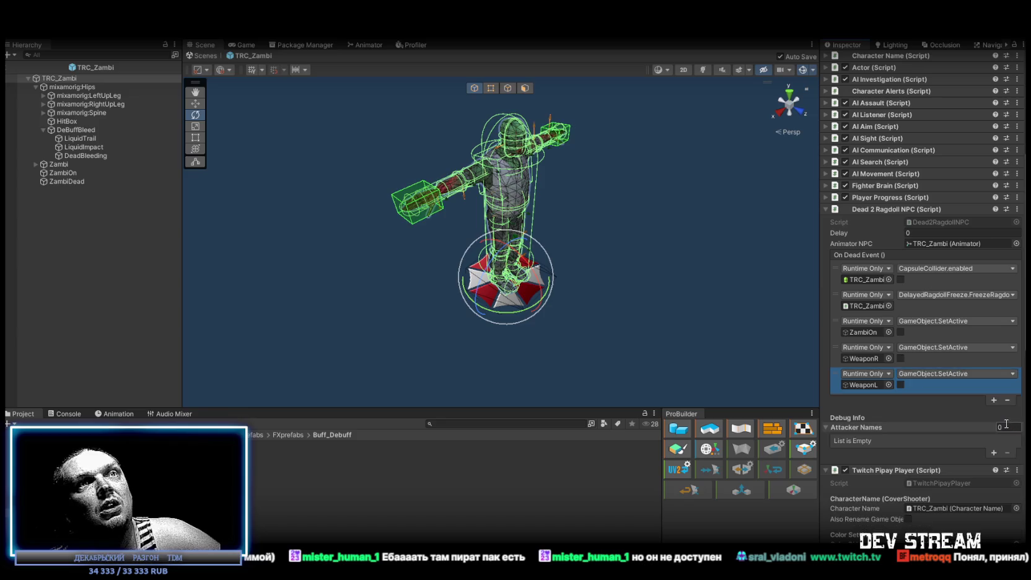
left_click_drag(483, 186, 500, 158)
scroll(501, 158, "up", 5)
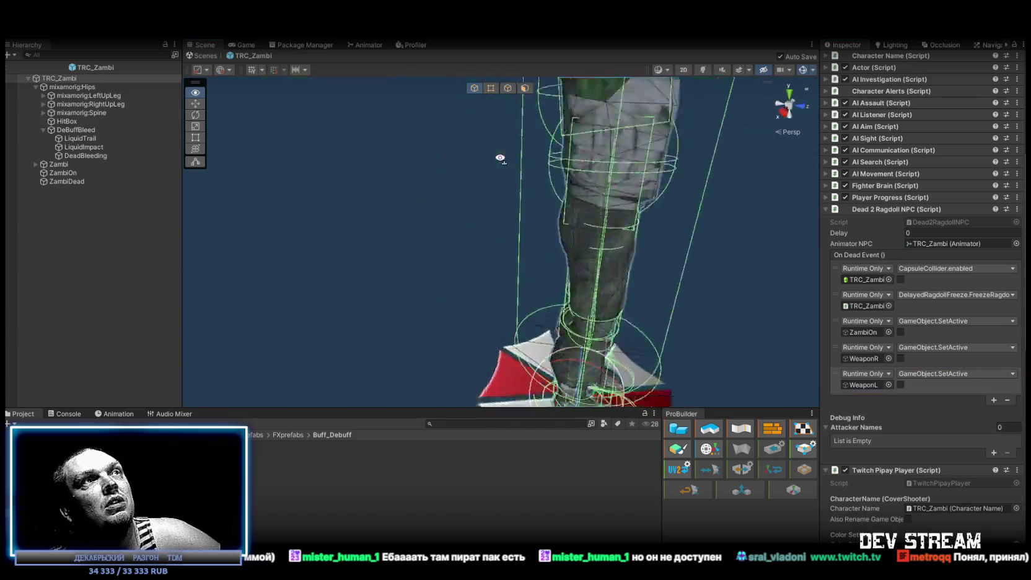
scroll(499, 158, "down", 8)
left_click_drag(533, 170, 554, 179)
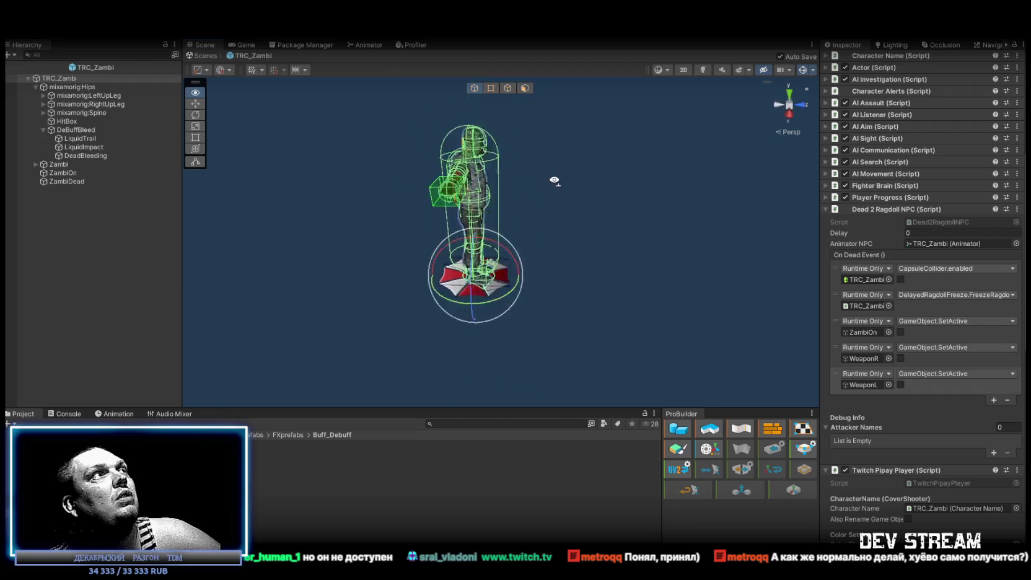
left_click(82, 132)
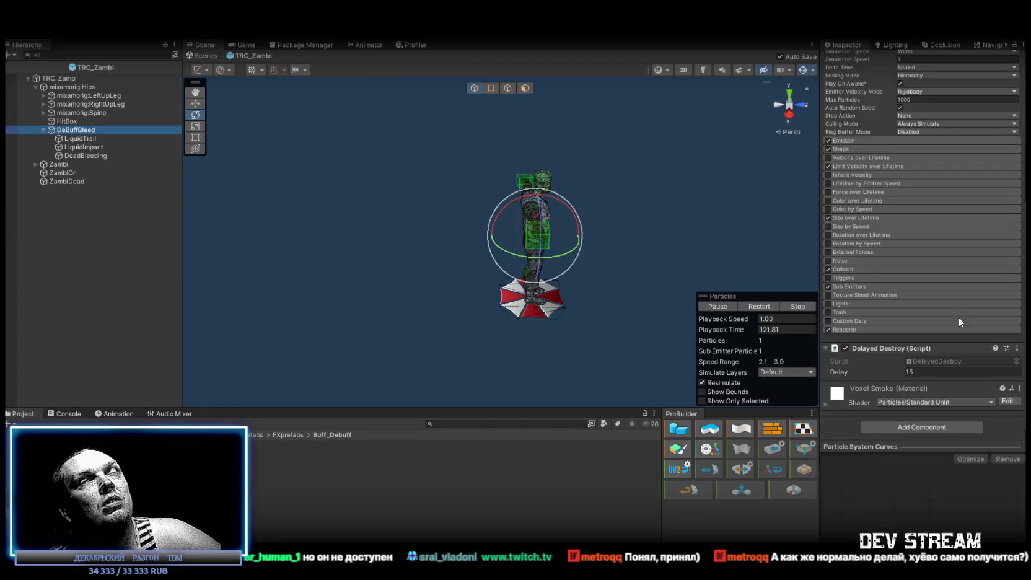
Orbit around the zombie's front, legs and umbrella base, then pull back to a wide overhead view of the Dust map
scroll(956, 312, "up", 5)
scroll(938, 332, "down", 5)
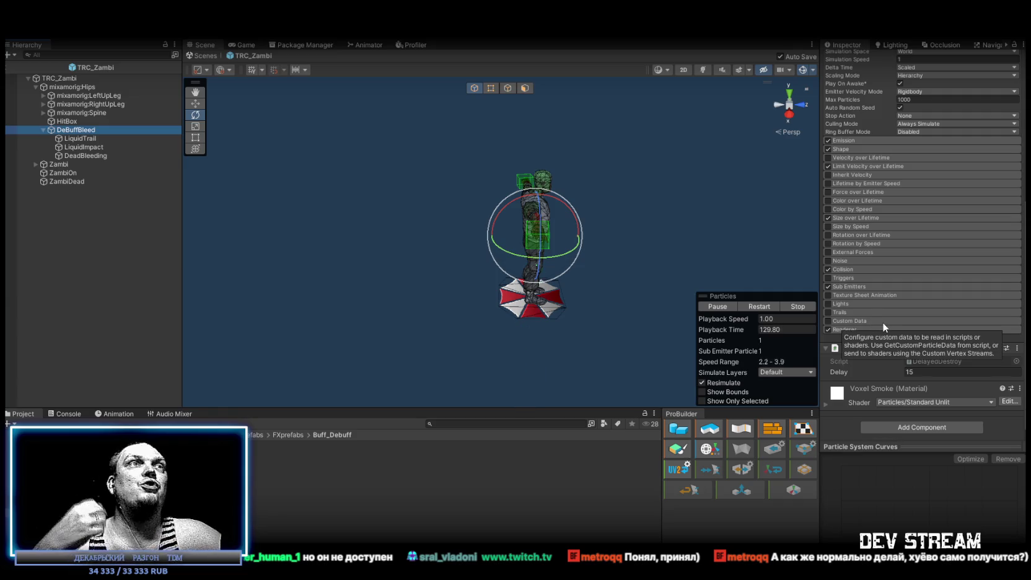
mouse_move(638, 220)
left_mouse_down()
mouse_move(514, 193)
mouse_move(491, 202)
left_mouse_up()
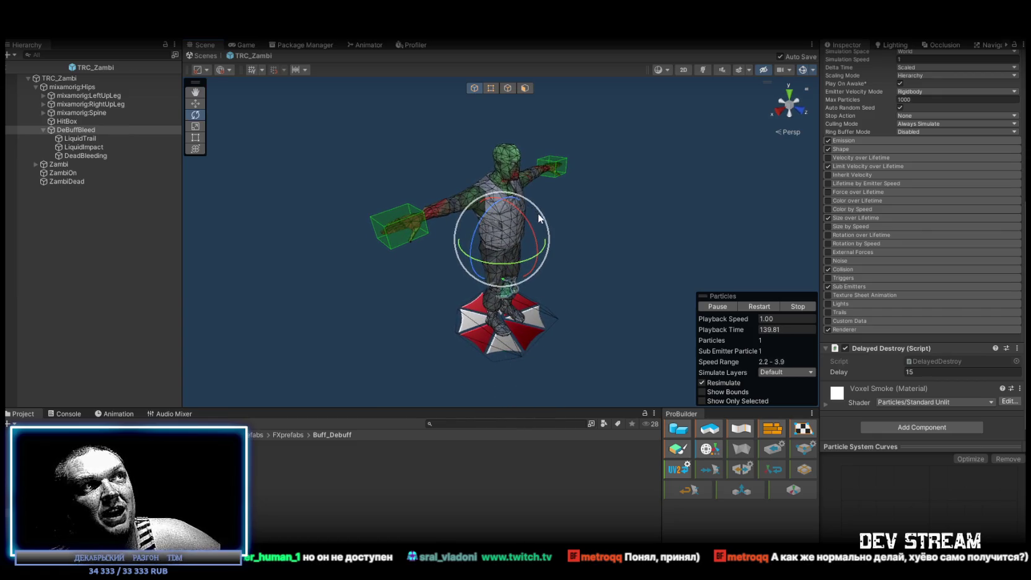
scroll(528, 206, "up", 5)
mouse_move(547, 280)
left_mouse_down()
mouse_move(428, 278)
mouse_move(564, 245)
left_mouse_up()
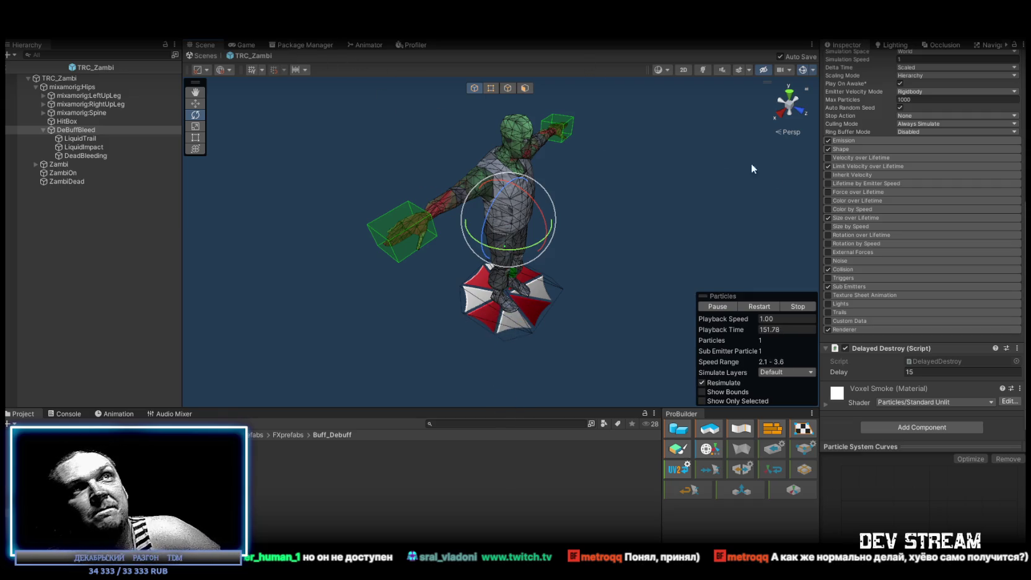
scroll(853, 229, "up", 5)
left_click_drag(676, 155, 593, 145)
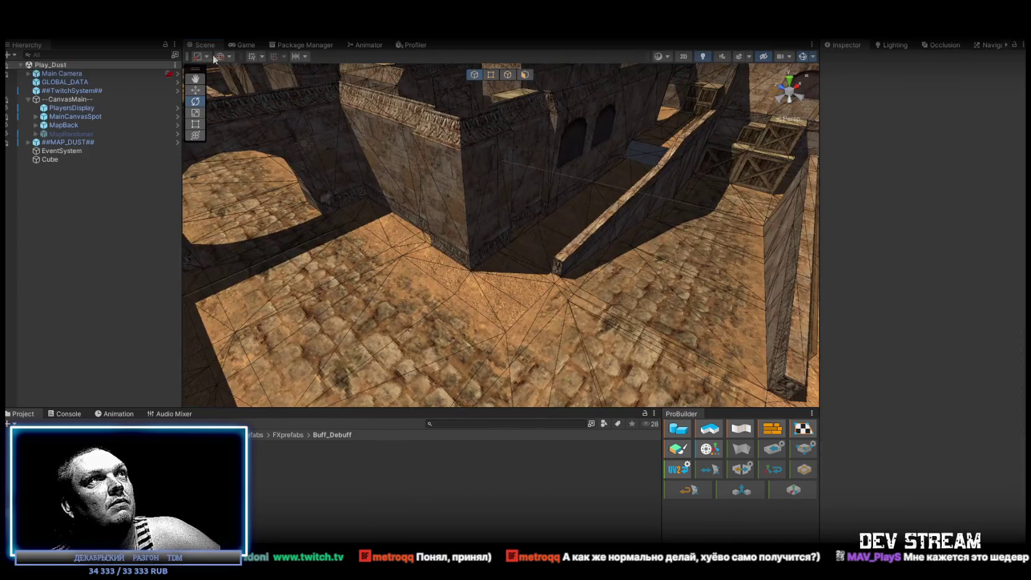
mouse_move(471, 189)
left_mouse_down()
mouse_move(529, 183)
mouse_move(541, 196)
mouse_move(393, 81)
mouse_move(418, 85)
mouse_move(559, 179)
mouse_move(580, 183)
mouse_move(466, 210)
mouse_move(516, 221)
mouse_move(494, 279)
left_mouse_up()
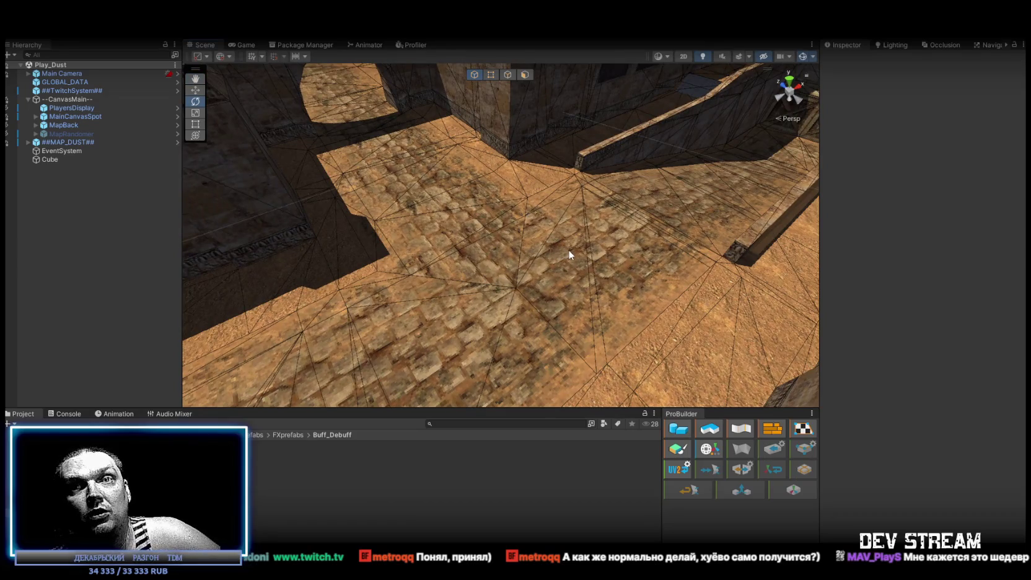
mouse_move(580, 254)
left_mouse_down()
mouse_move(467, 230)
mouse_move(344, 234)
mouse_move(364, 237)
left_mouse_up()
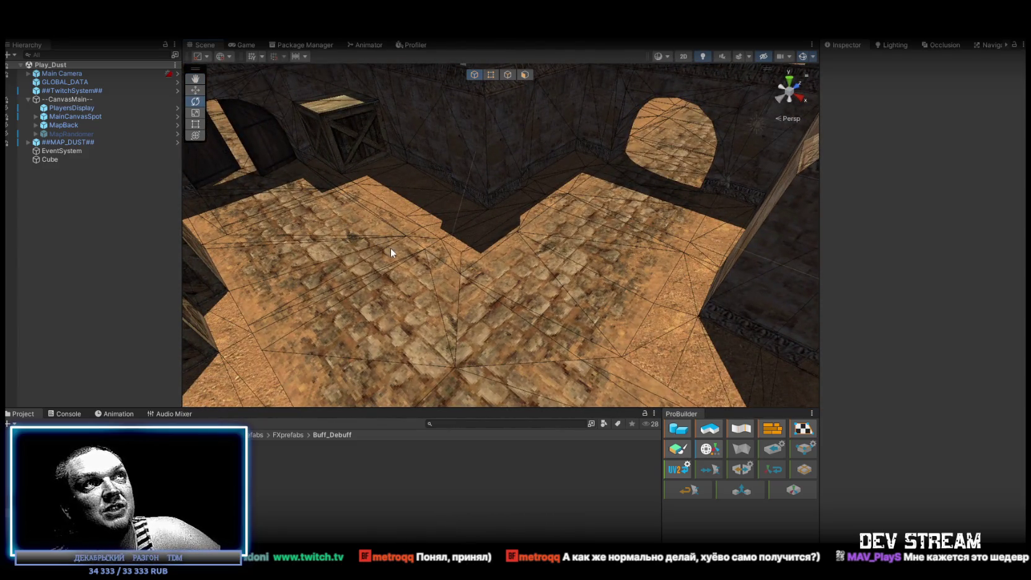
mouse_move(515, 276)
left_mouse_down()
mouse_move(239, 245)
mouse_move(438, 366)
left_mouse_up()
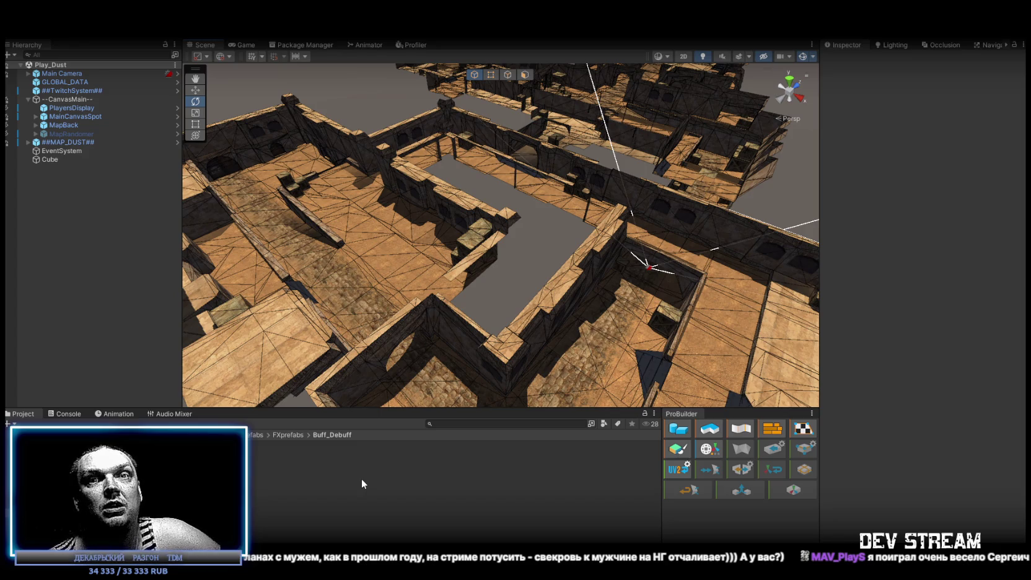
mouse_move(545, 223)
left_mouse_down()
mouse_move(555, 201)
mouse_move(522, 73)
mouse_move(535, 267)
mouse_move(675, 247)
mouse_move(723, 253)
mouse_move(709, 230)
mouse_move(670, 223)
mouse_move(606, 258)
mouse_move(571, 247)
mouse_move(698, 231)
mouse_move(622, 223)
mouse_move(626, 272)
mouse_move(435, 350)
mouse_move(610, 273)
mouse_move(647, 178)
mouse_move(609, 221)
mouse_move(616, 199)
mouse_move(702, 317)
mouse_move(497, 335)
mouse_move(586, 192)
mouse_move(609, 195)
mouse_move(382, 200)
left_mouse_up()
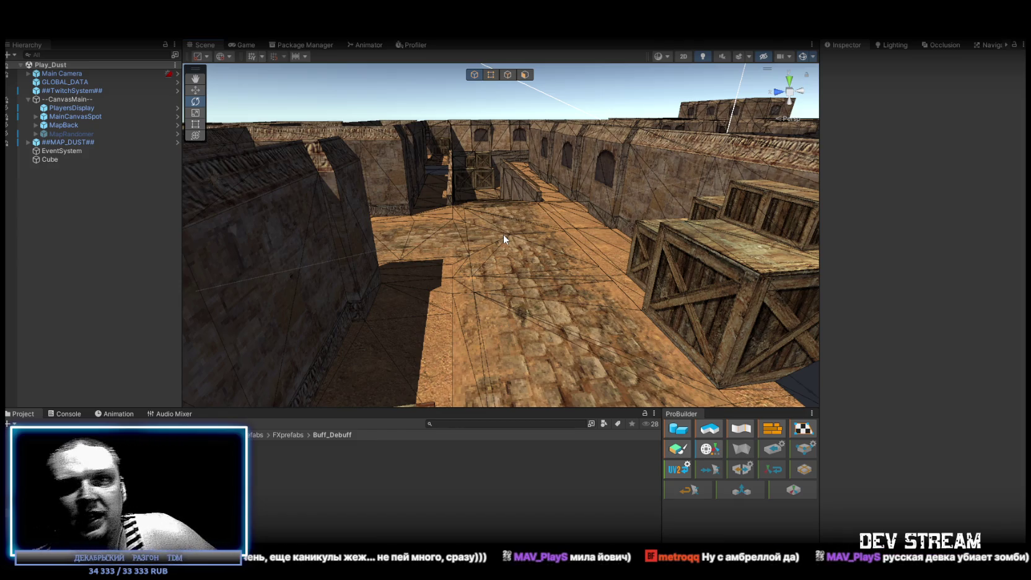
Orbit high over the Dust map, collapse --CanvasMain-- in the Hierarchy, and switch to the Game view
mouse_move(595, 223)
left_mouse_down()
mouse_move(601, 217)
mouse_move(586, 218)
left_mouse_up()
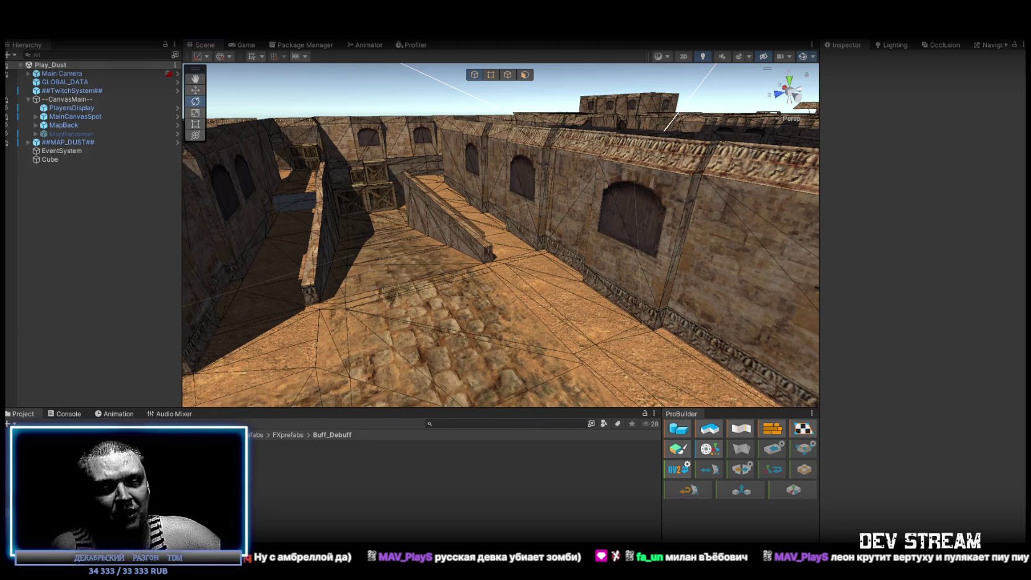
mouse_move(363, 265)
left_mouse_down()
mouse_move(235, 246)
mouse_move(237, 223)
mouse_move(538, 184)
left_mouse_up()
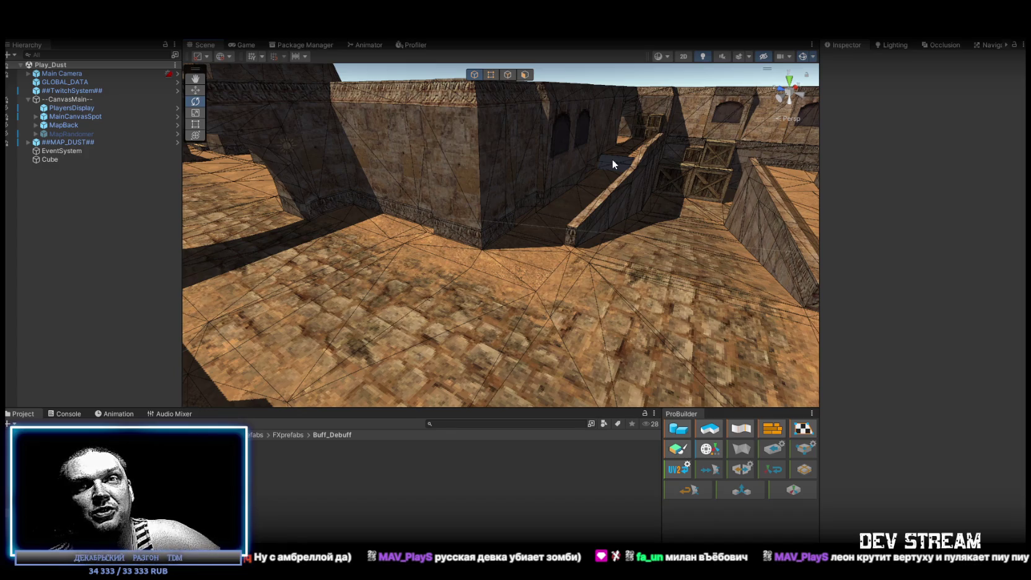
mouse_move(614, 157)
left_mouse_down()
mouse_move(566, 219)
mouse_move(511, 200)
mouse_move(615, 236)
mouse_move(666, 274)
left_mouse_up()
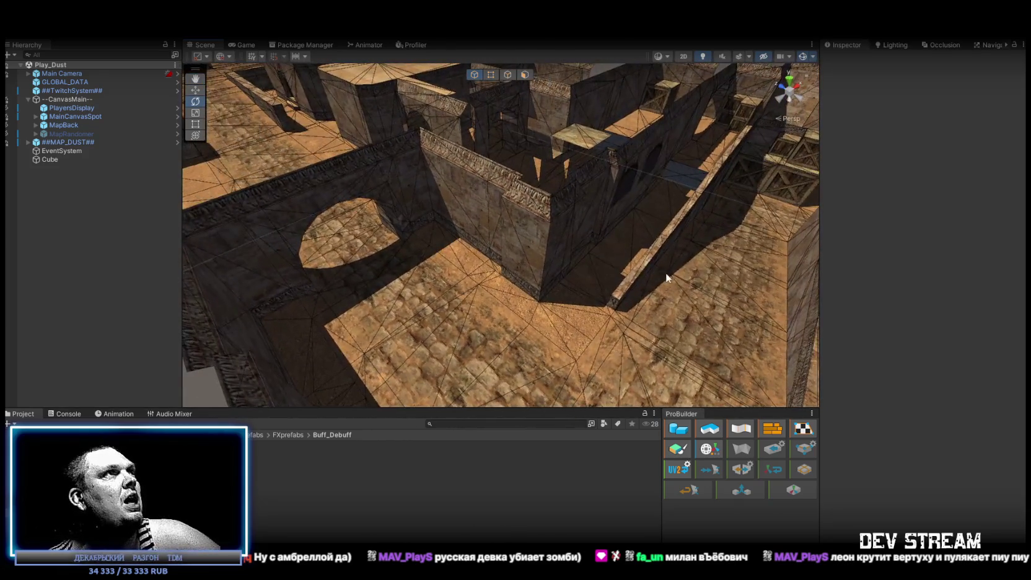
left_click(28, 99)
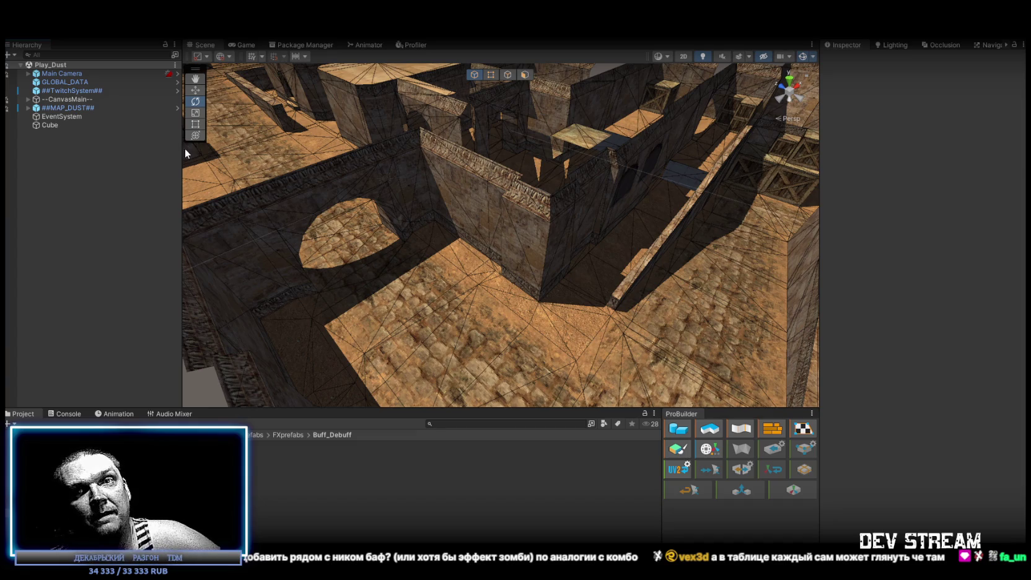
left_click(253, 46)
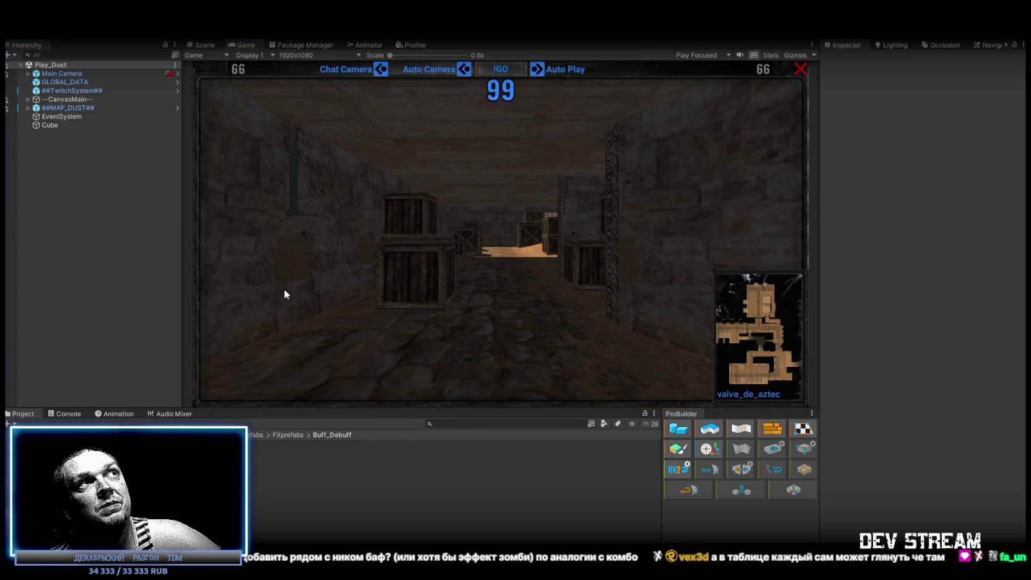
Switch back to the Scene view and open the PlayerType folder in the Project window
left_click(201, 47)
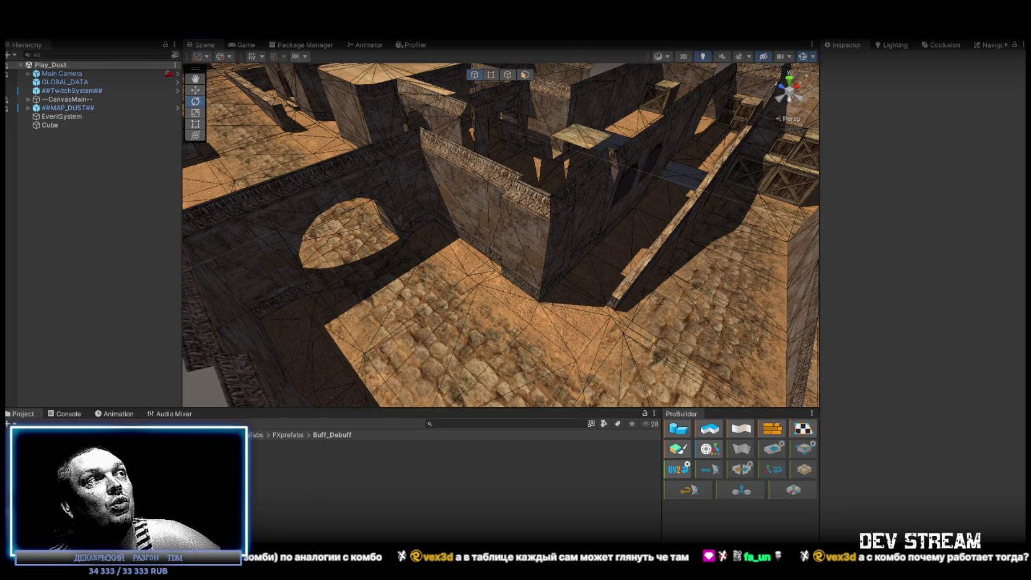
left_click(92, 470)
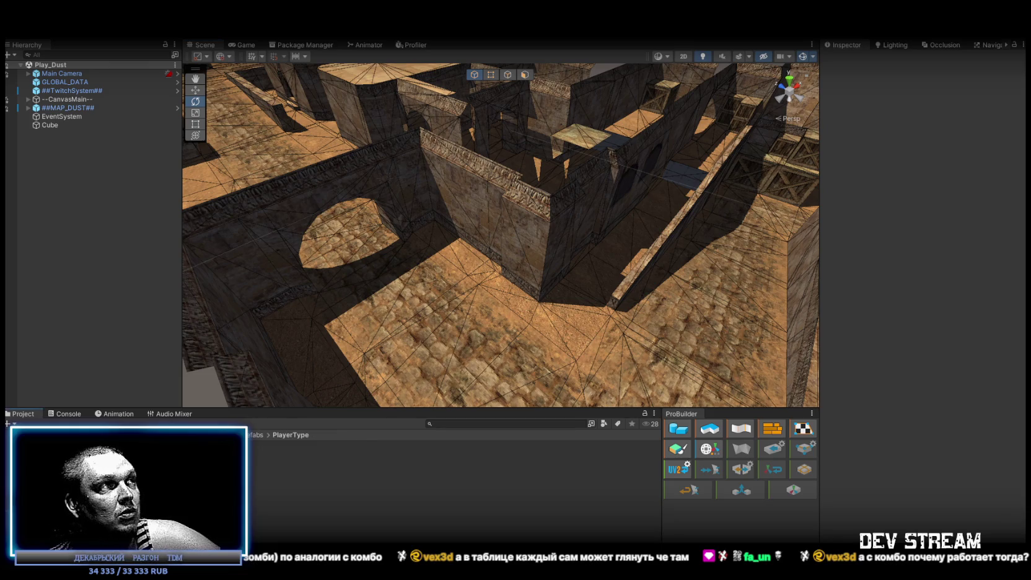
Select the TRCchaters1 player prefab and collapse its Zombie Spawner and Dead 2 Ragdoll NPC components
left_click(155, 454)
scroll(902, 322, "down", 15)
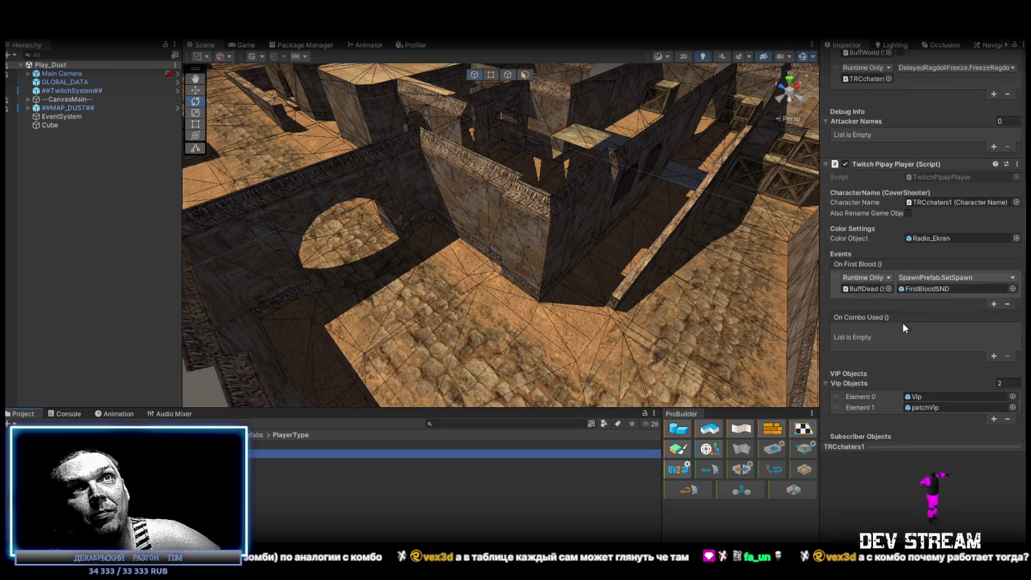
scroll(900, 322, "down", 10)
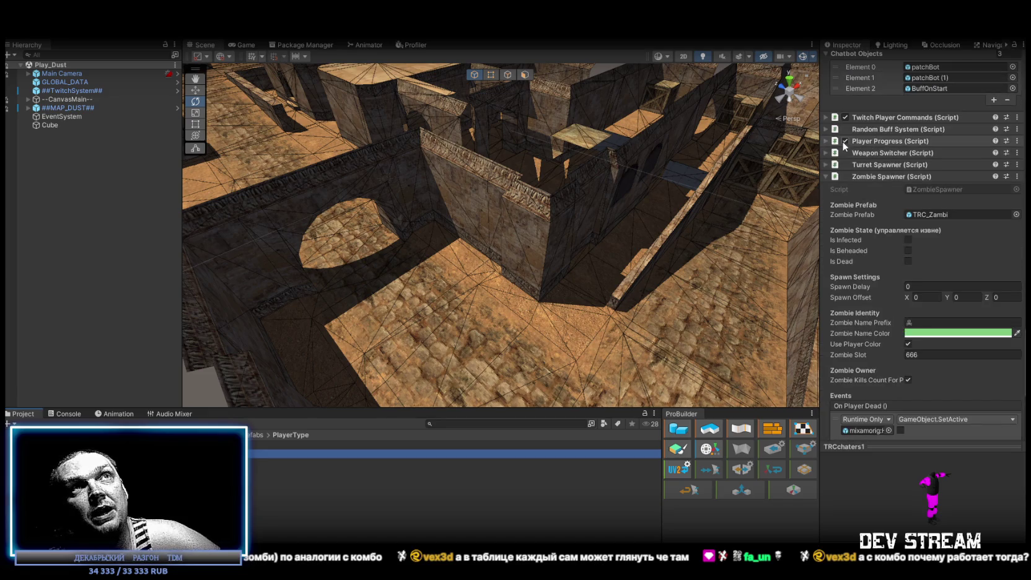
left_click(825, 178)
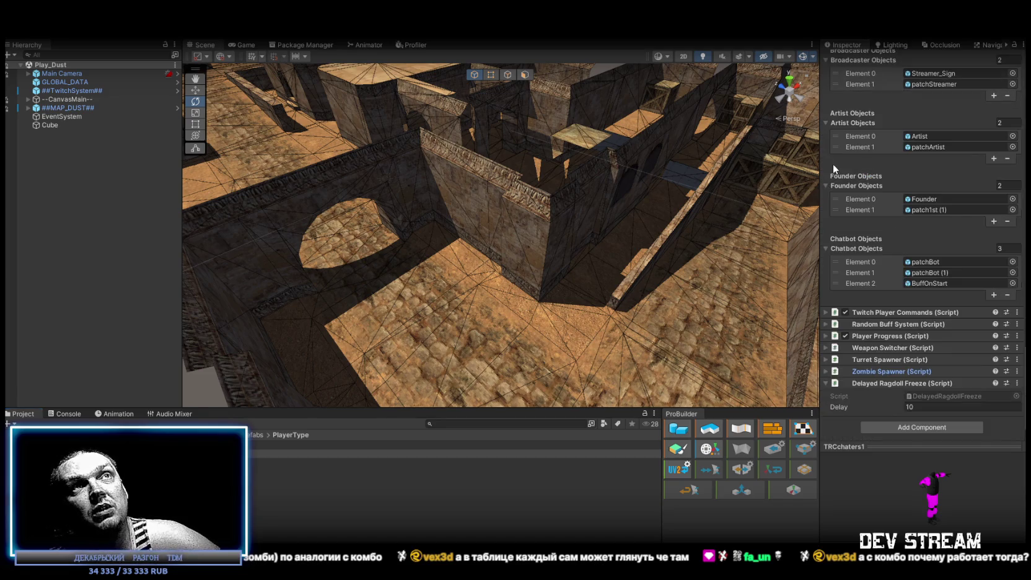
scroll(883, 310, "up", 15)
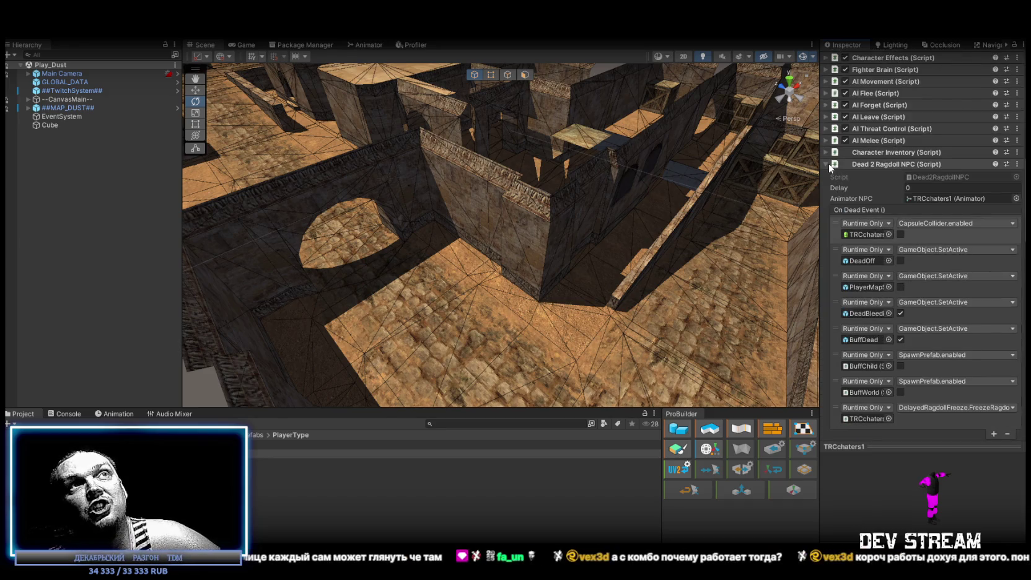
left_click(827, 163)
left_click(830, 176)
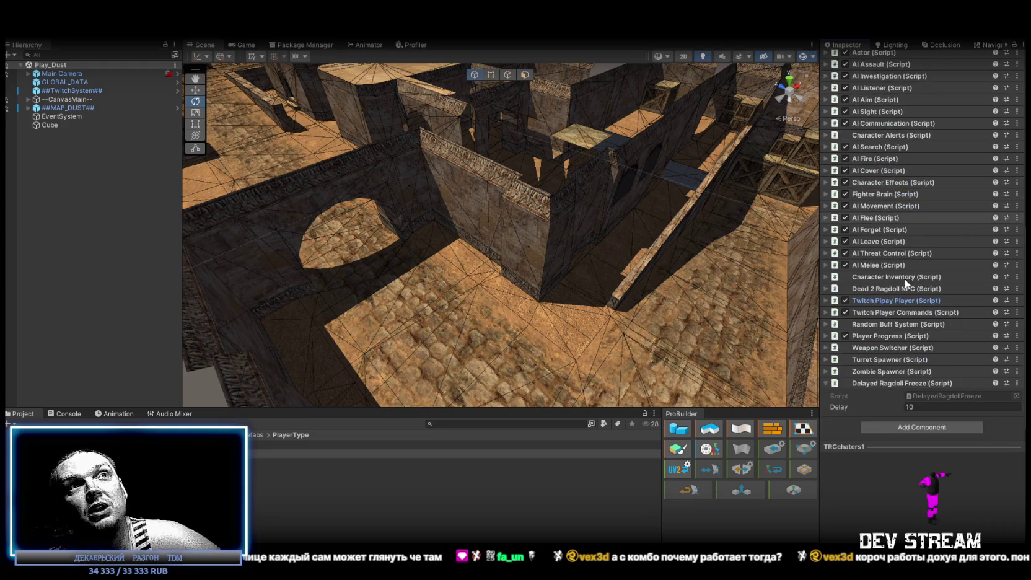
Expand Twitch Pipay Player, scroll through its event and role-object settings, then fold it again
left_click(830, 301)
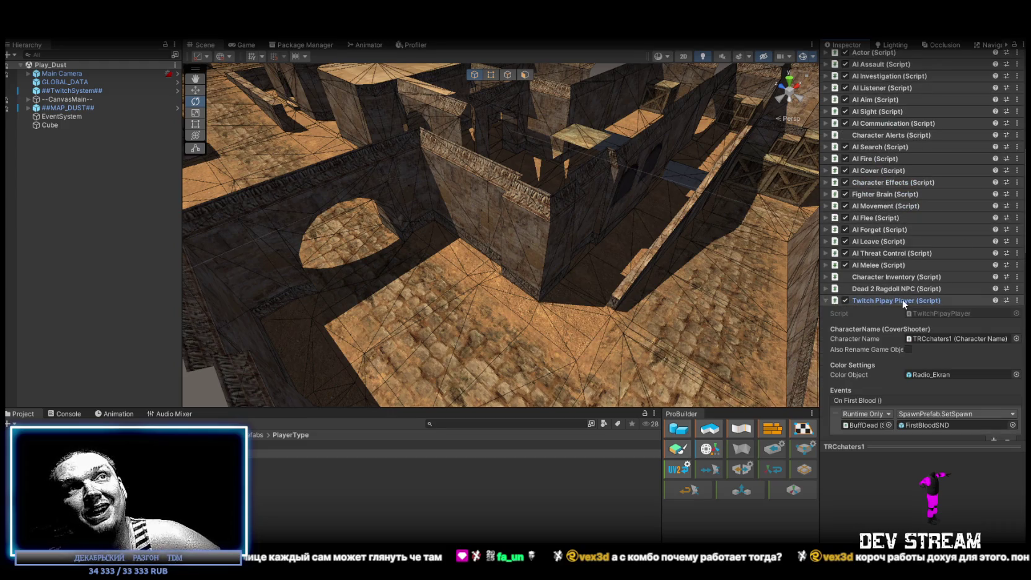
scroll(923, 383, "down", 5)
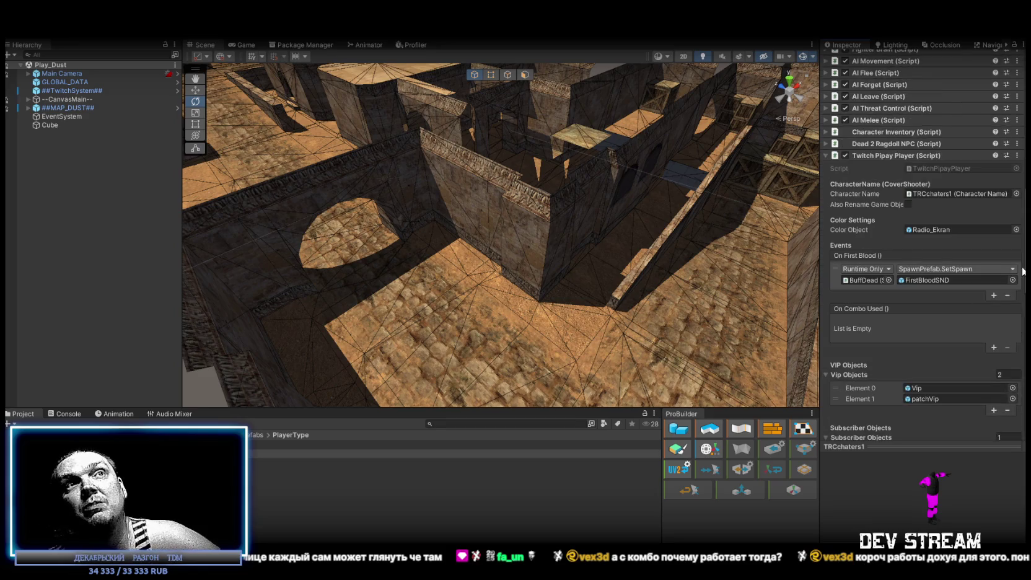
scroll(909, 237, "down", 2)
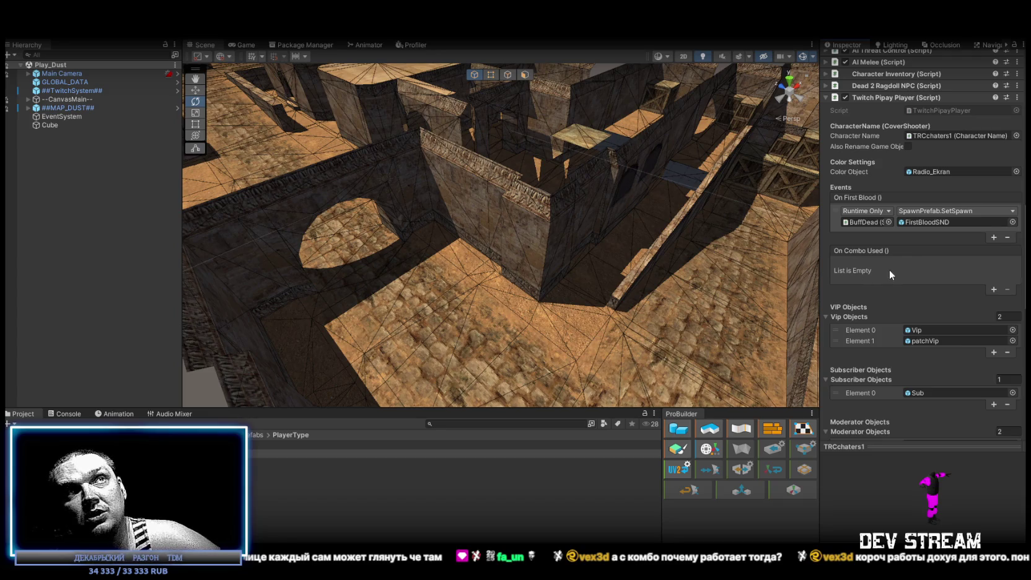
scroll(889, 270, "down", 4)
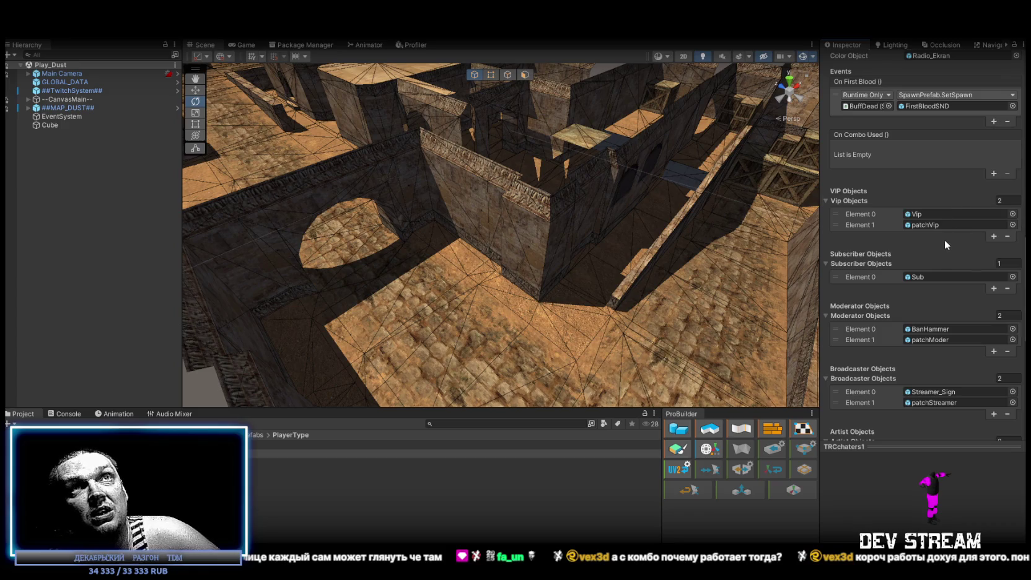
scroll(945, 239, "up", 5)
left_click(825, 96)
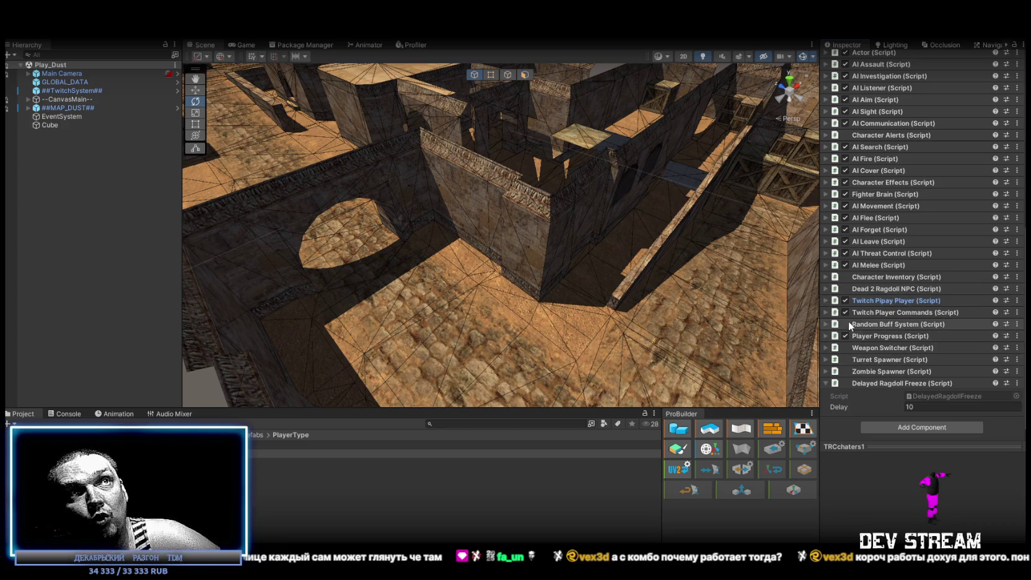
Expand Random Buff System and scroll through its 15 buffs like ArmorBuff, HealBuff and KnifeMaster at Chance 60
left_click(898, 324)
scroll(957, 248, "down", 4)
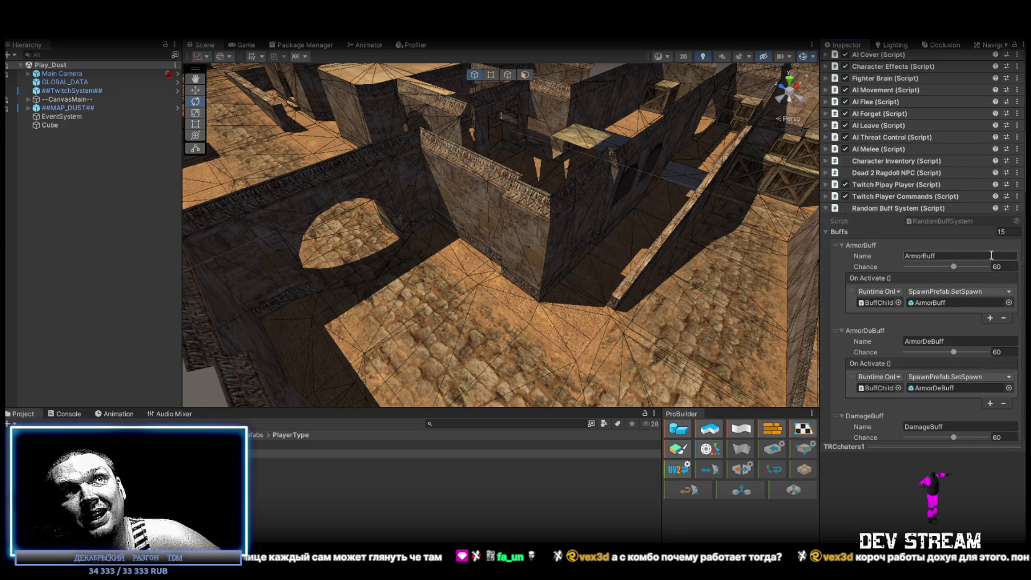
scroll(957, 213, "down", 4)
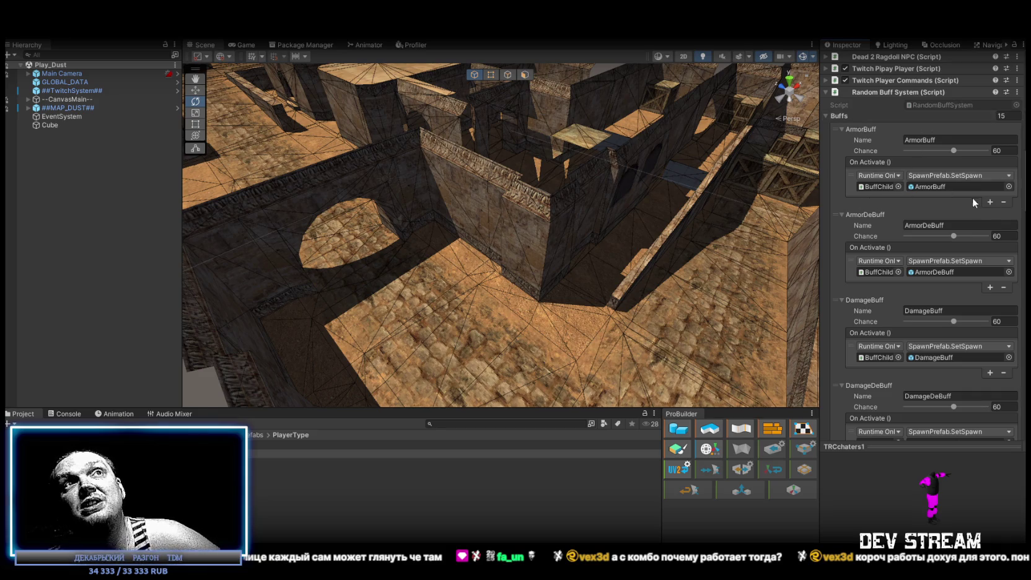
scroll(907, 157, "down", 4)
scroll(920, 181, "down", 1)
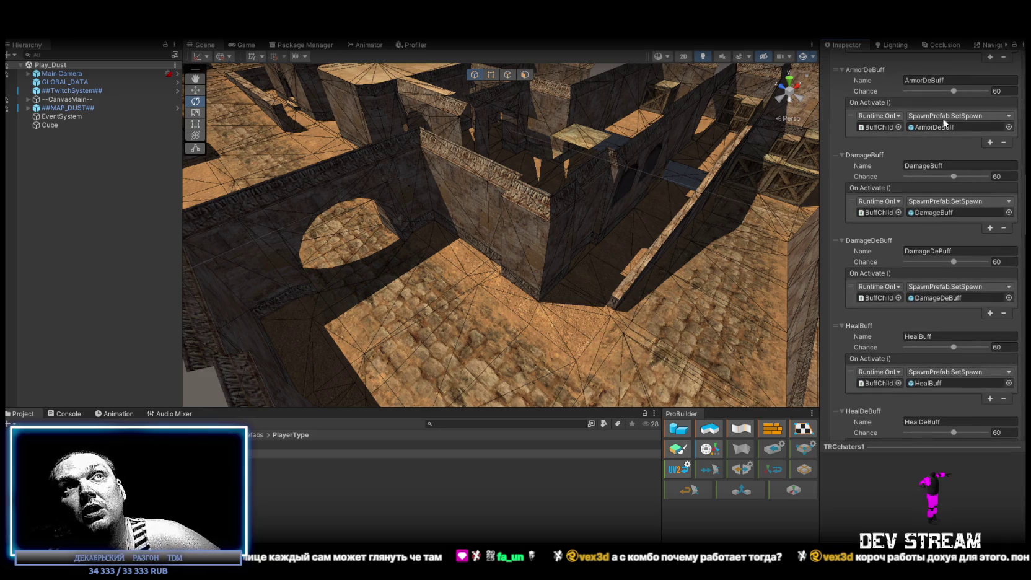
scroll(936, 142, "down", 3)
scroll(953, 151, "down", 3)
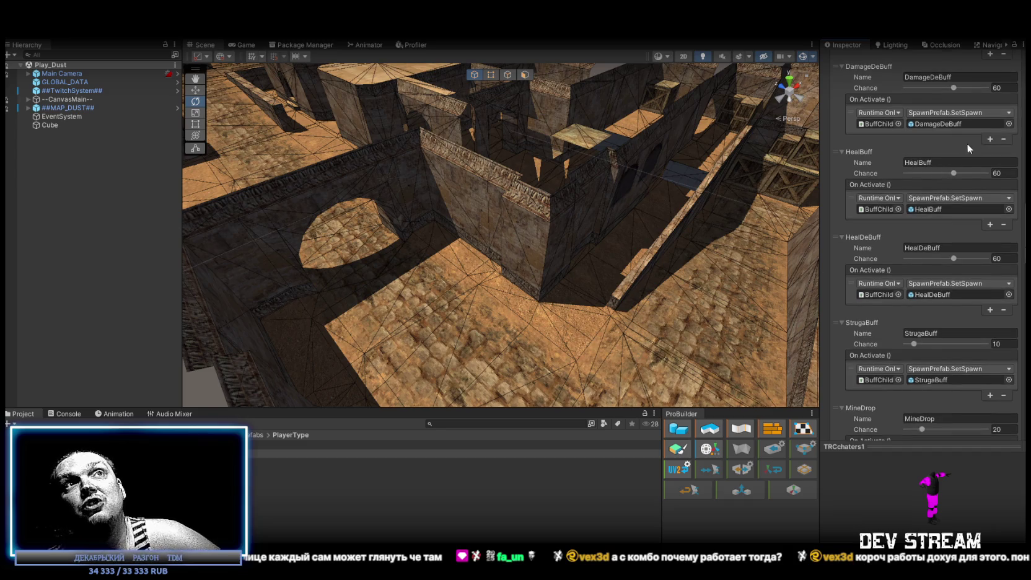
scroll(936, 180, "down", 3)
scroll(928, 216, "down", 3)
scroll(954, 231, "down", 3)
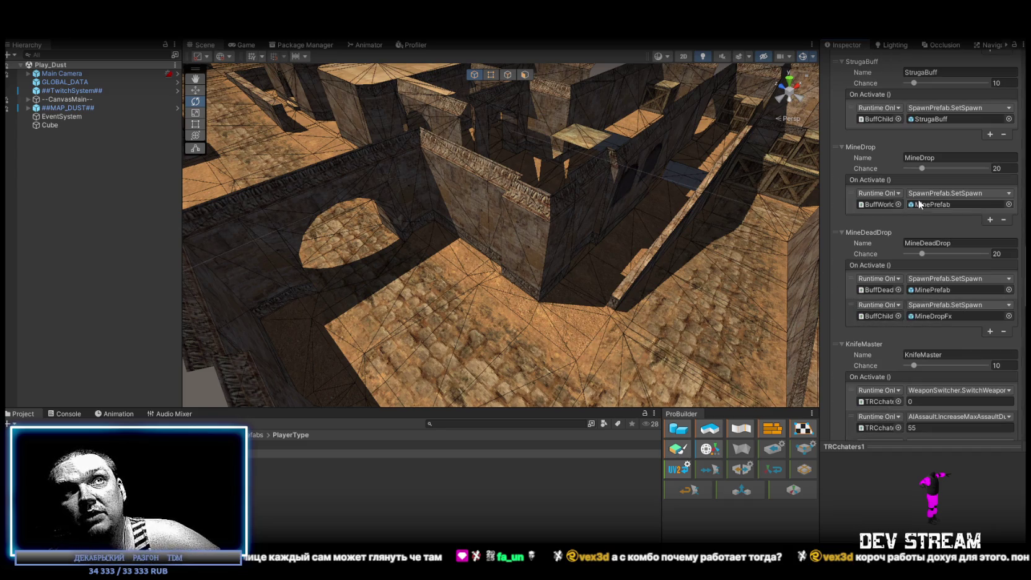
scroll(932, 298, "down", 4)
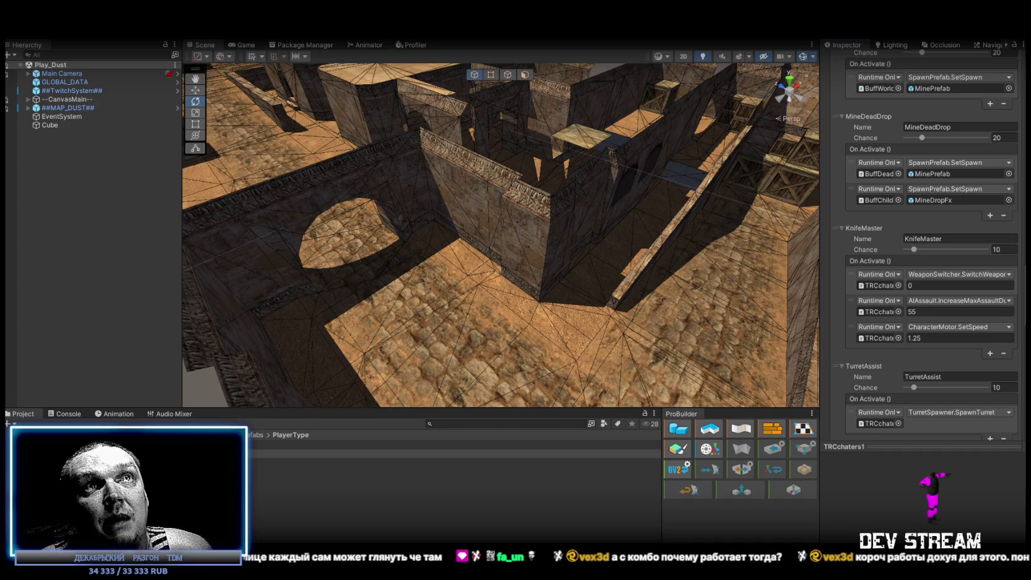
scroll(902, 70, "down", 10)
scroll(963, 149, "up", 10)
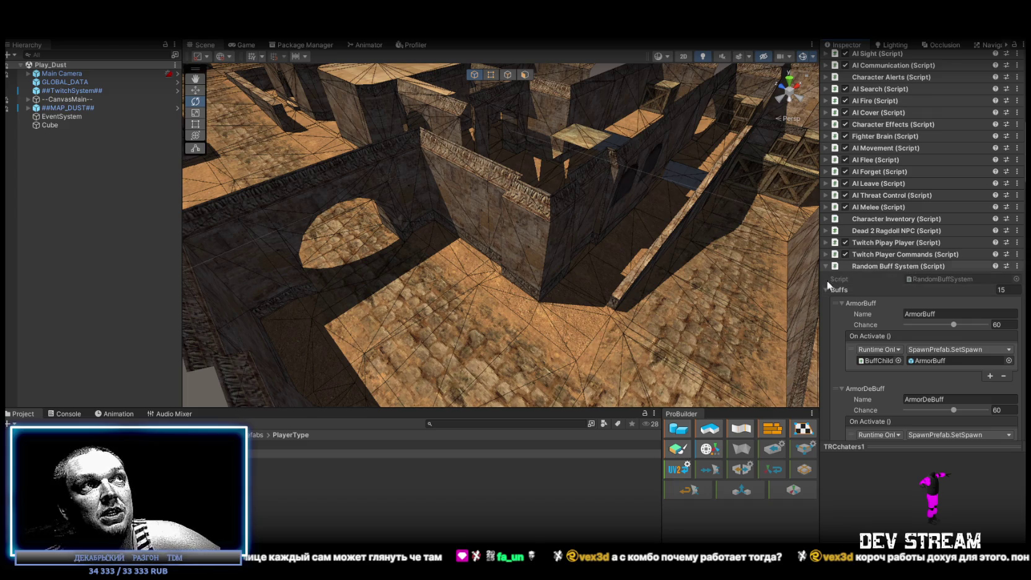
mouse_move(455, 208)
left_mouse_down()
mouse_move(504, 233)
mouse_move(78, 278)
mouse_move(449, 267)
left_mouse_up()
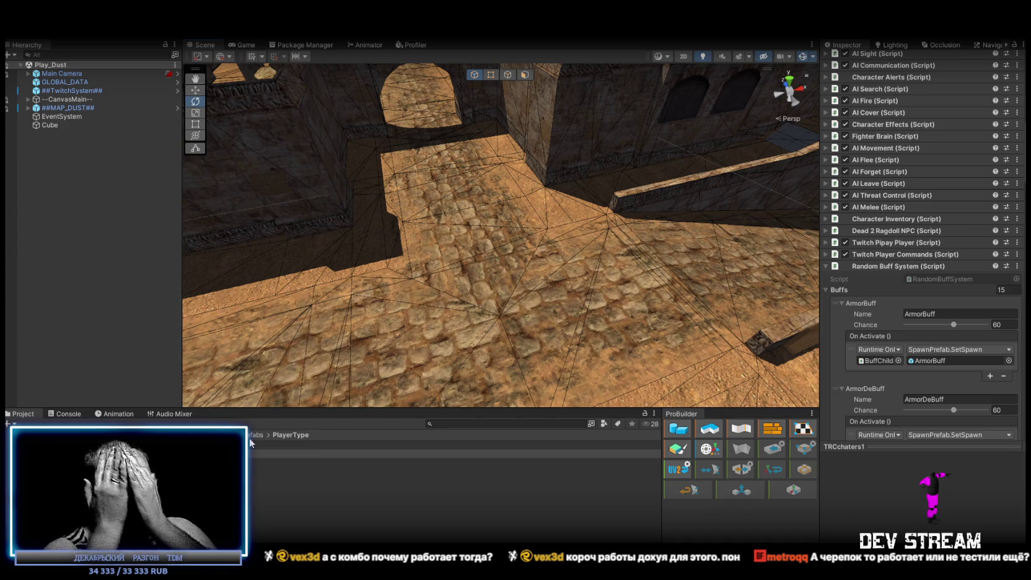
Pan the view past the arch and maximize the Game view showing the !go : 20 countdown
left_click_drag(455, 106, 480, 104)
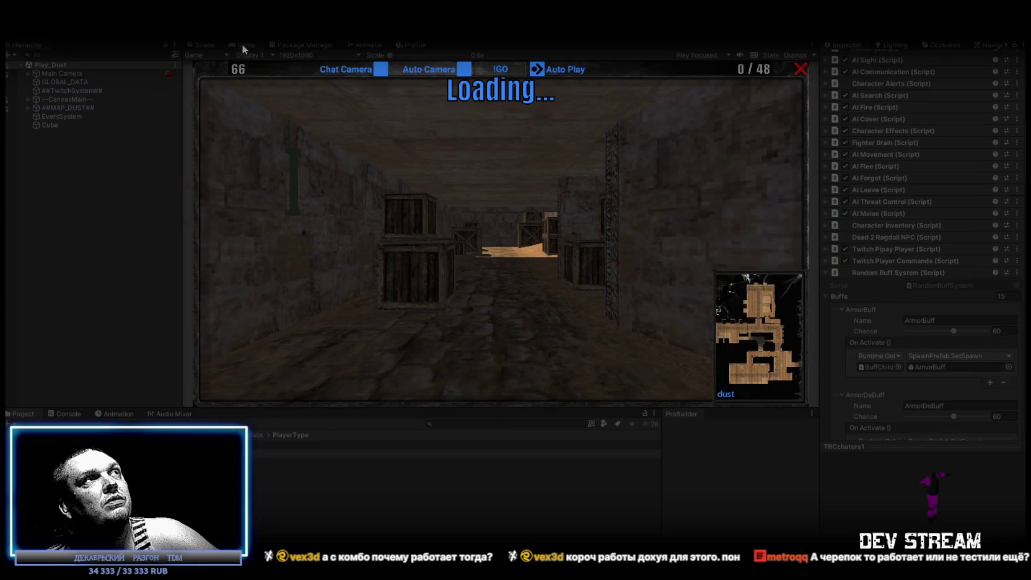
double_click(242, 44)
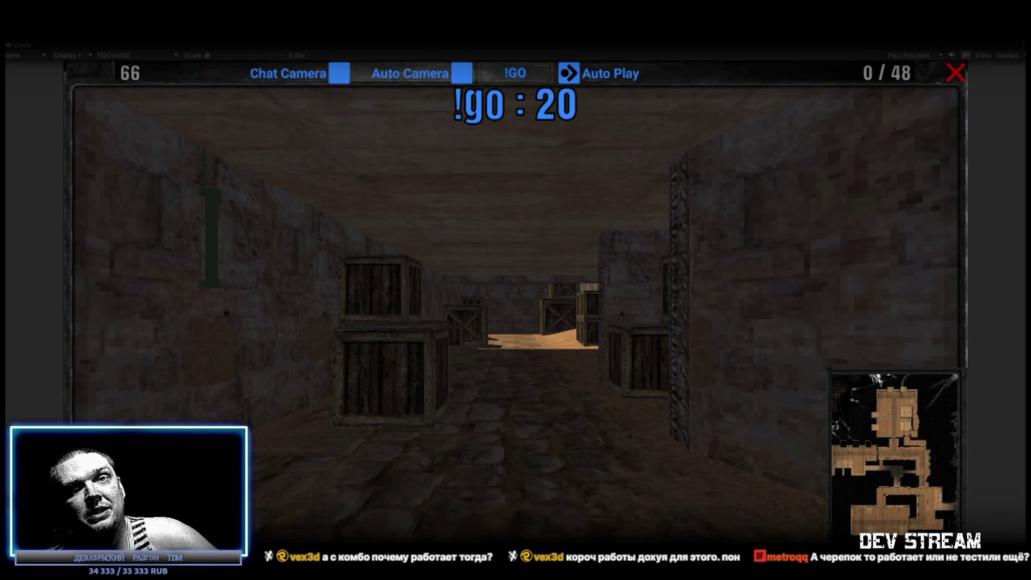
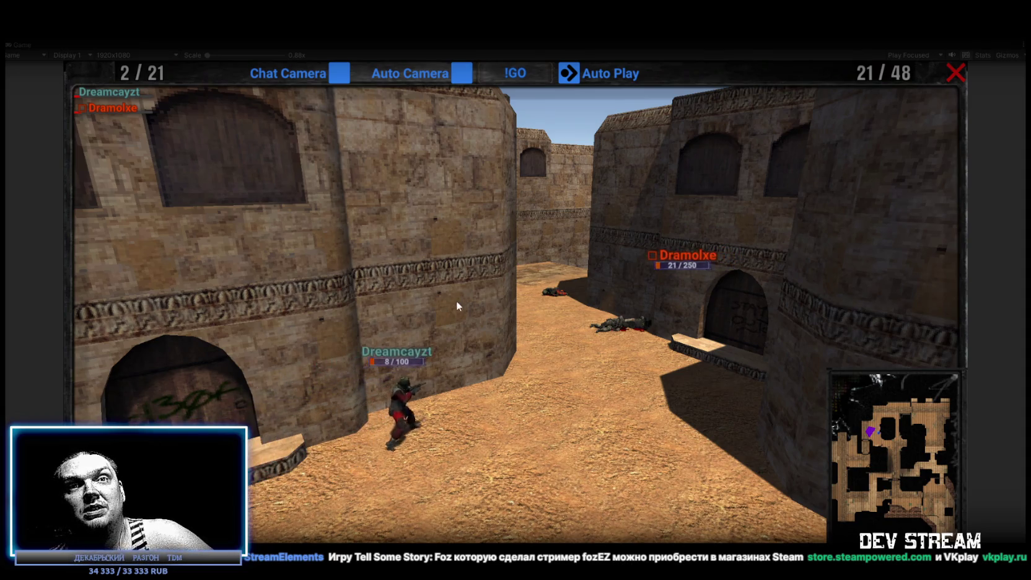
View the round's scoreboard, exit Play mode, and show the Console's error list
key("Tab")
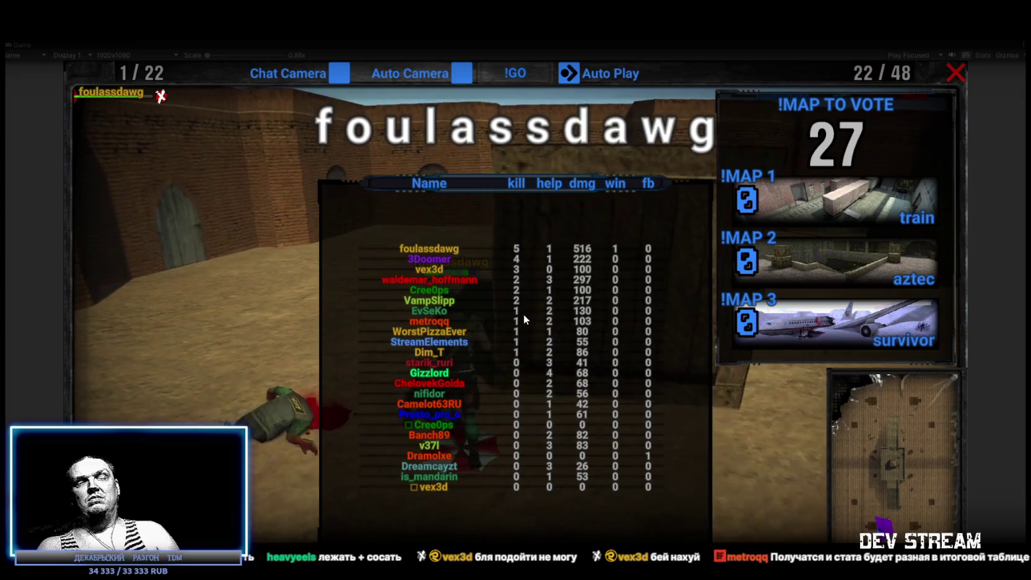
left_click(504, 39)
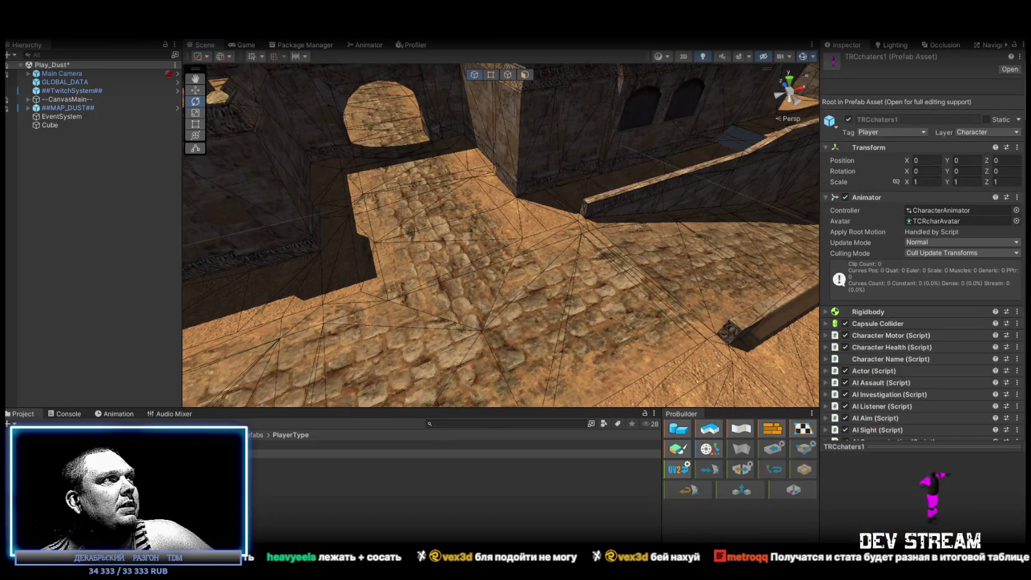
left_click(57, 414)
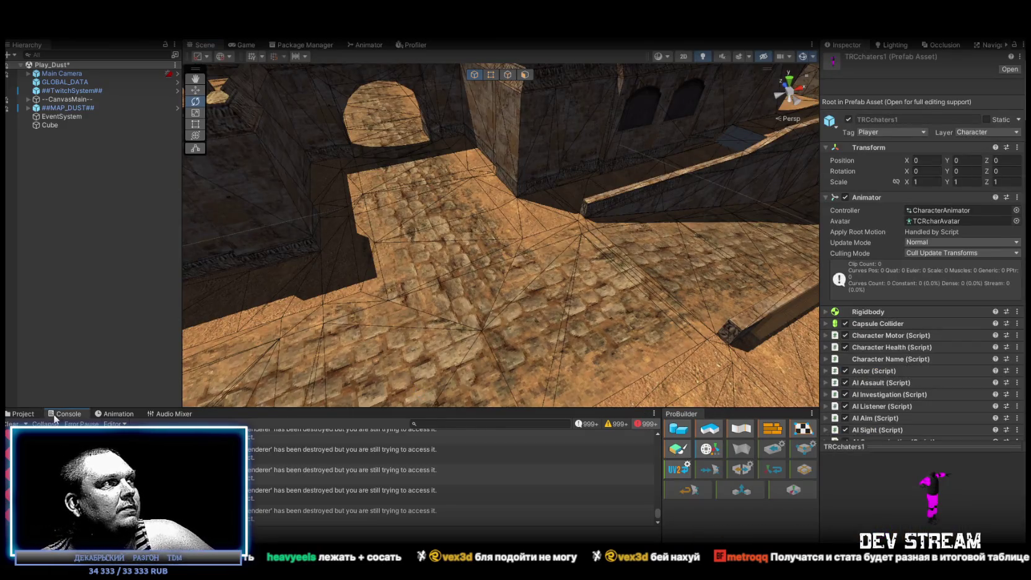
Clear the Console, select both TRCchaters prefabs, and scroll through their shared Buffs list
left_click(11, 423)
left_click(24, 414)
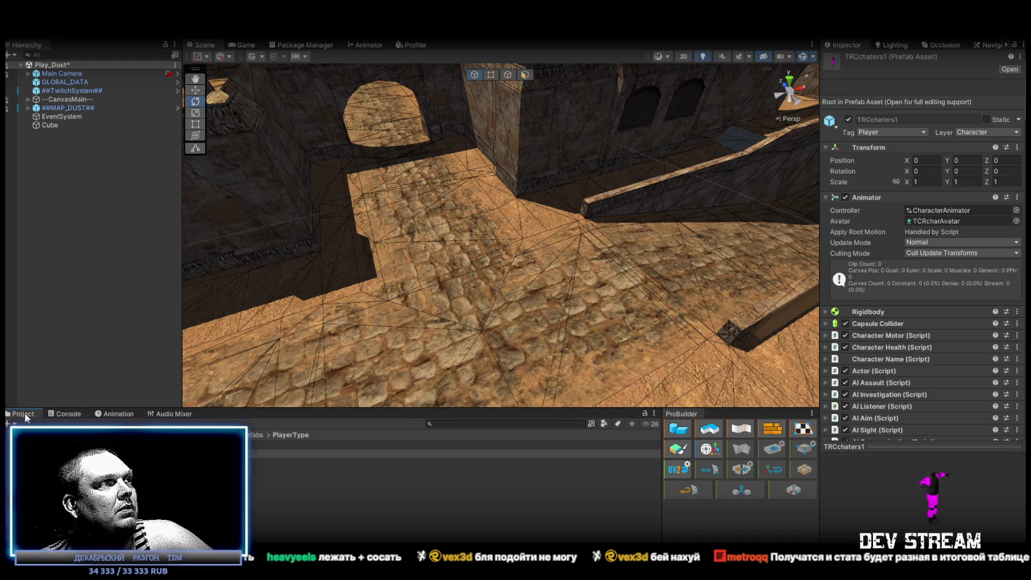
left_click(290, 462, "shift")
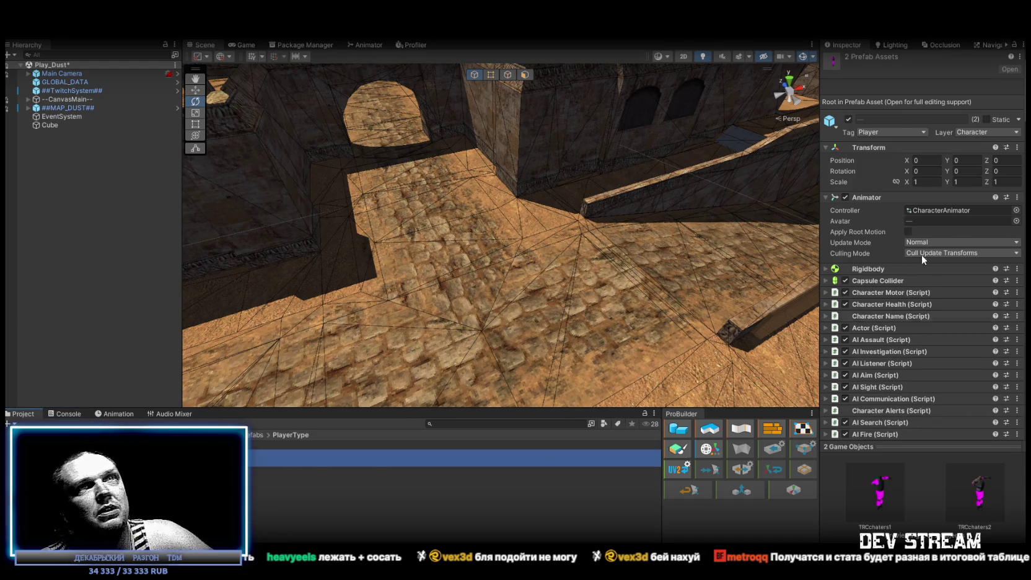
scroll(927, 258, "down", 10)
scroll(931, 249, "down", 15)
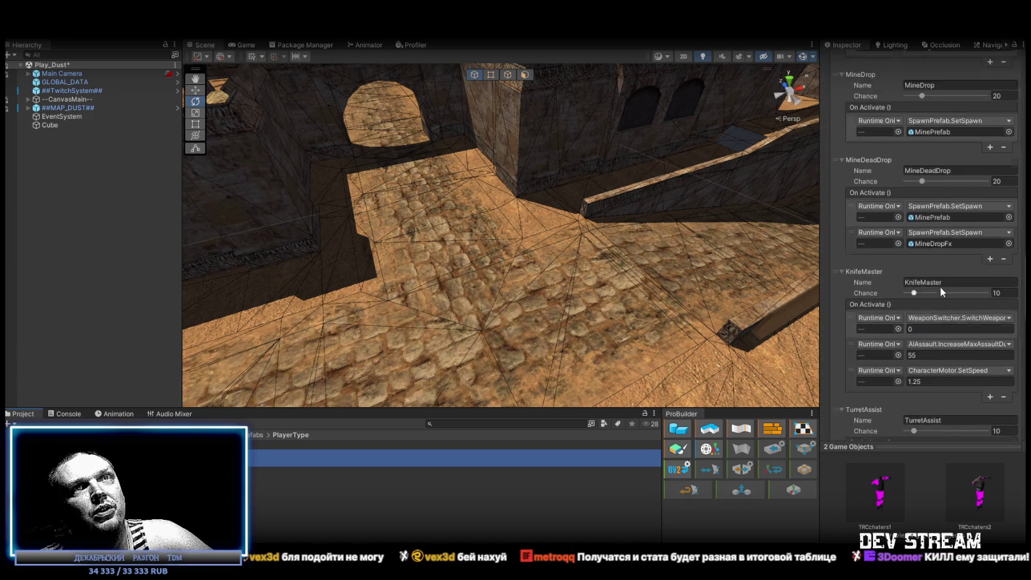
scroll(977, 267, "up", 10)
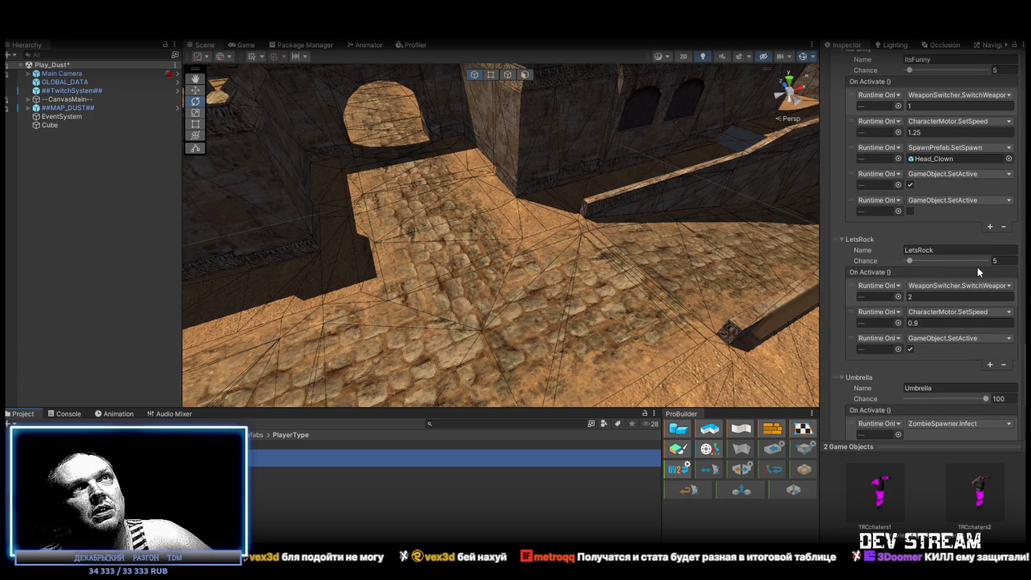
scroll(966, 247, "down", 10)
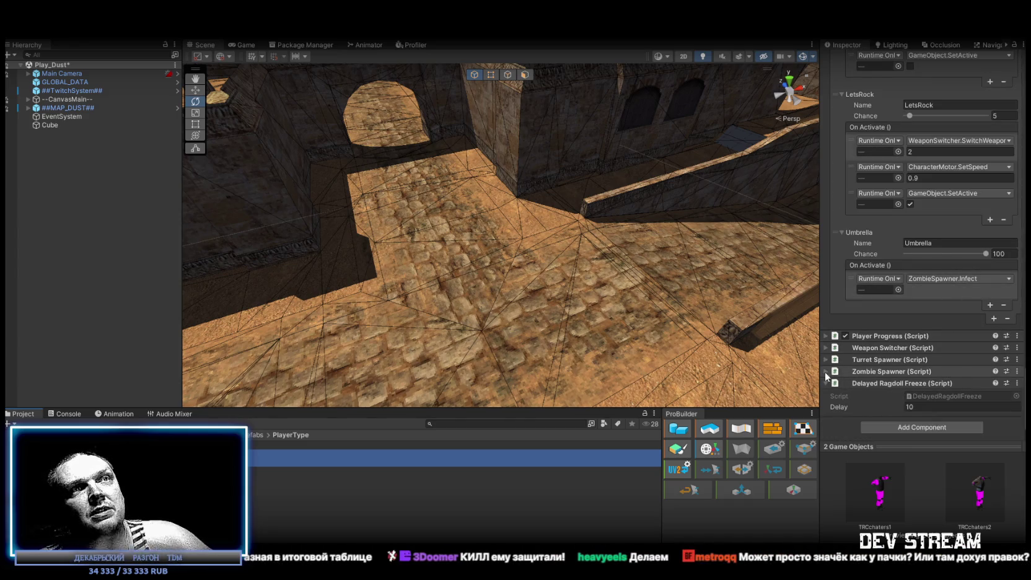
Expand both prefabs' Zombie Spawner component and toggle Use Player Color off, then back on
left_click(931, 370)
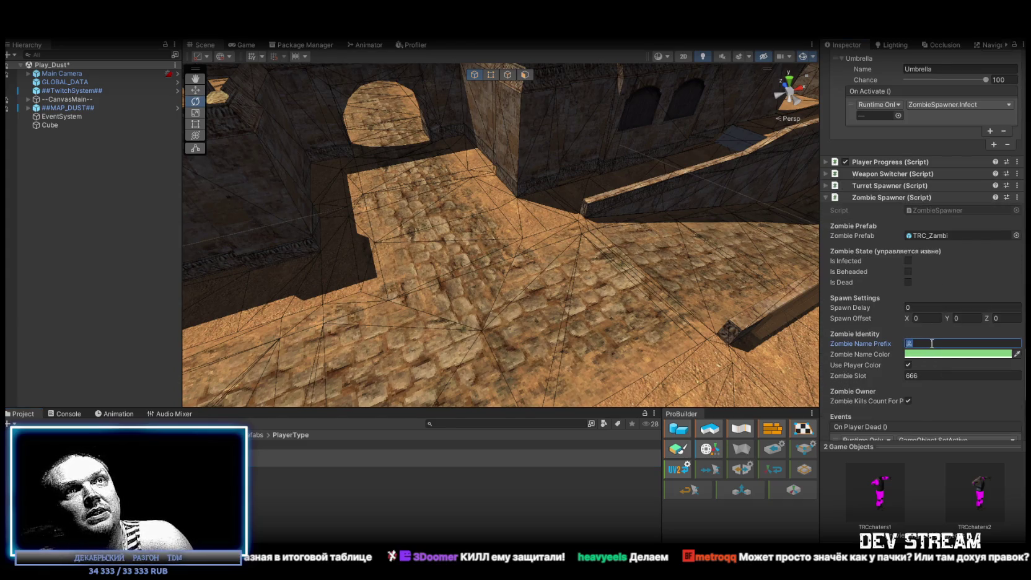
scroll(944, 340, "down", 3)
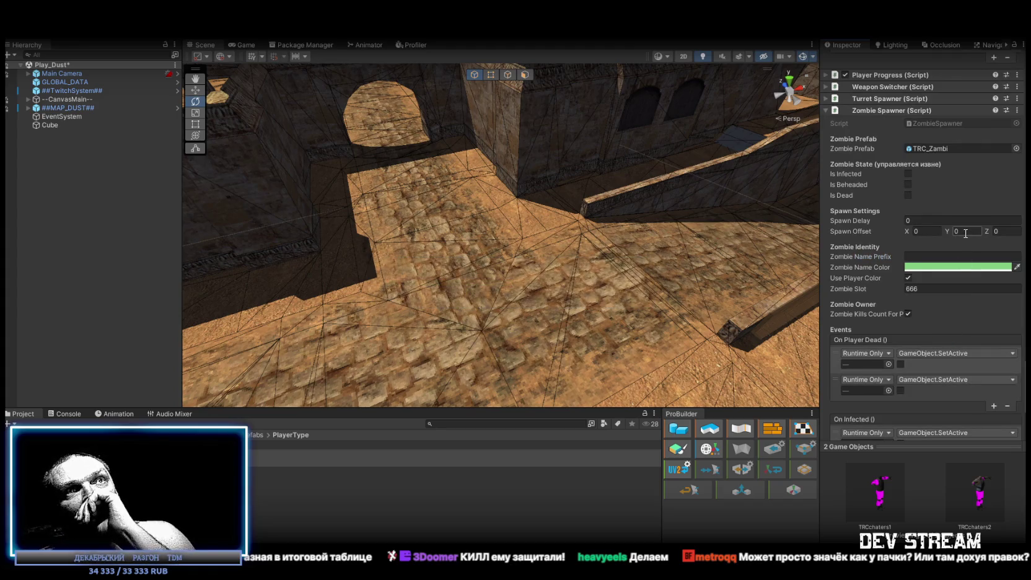
left_click(908, 278)
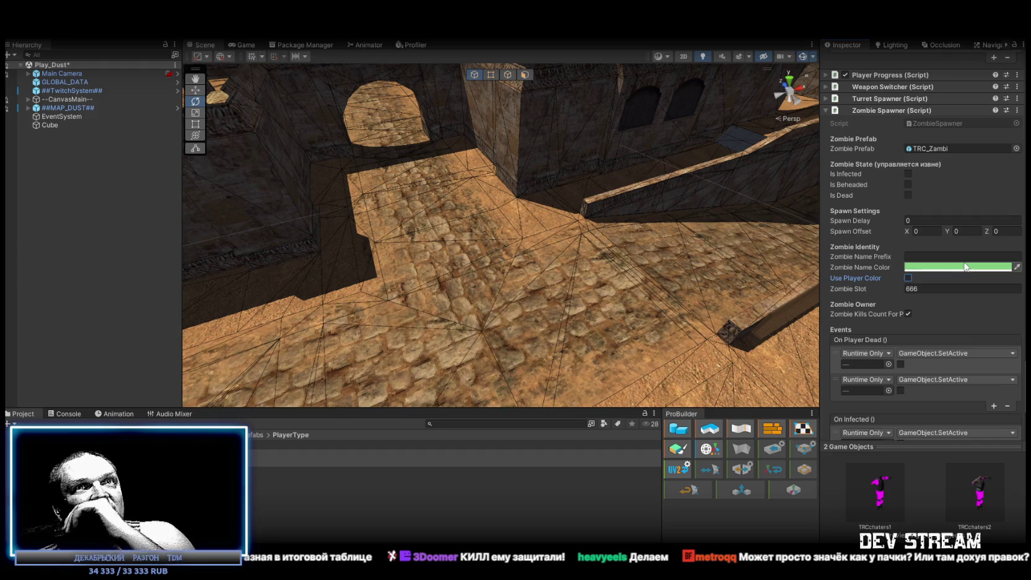
left_click(908, 278)
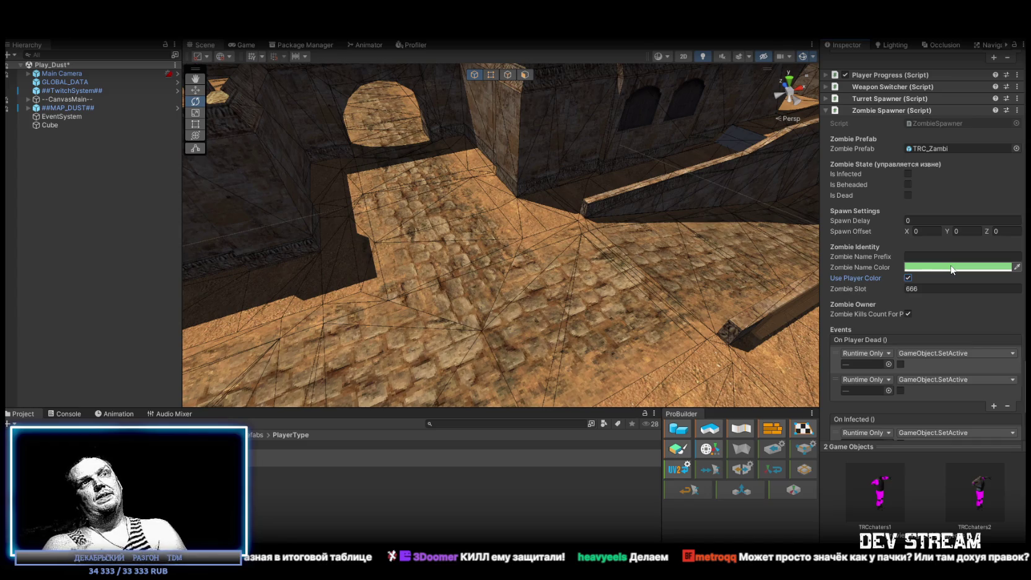
scroll(934, 320, "up", 15)
Orbit and zoom the Scene view out to a high overview of the Dust map
scroll(921, 319, "up", 15)
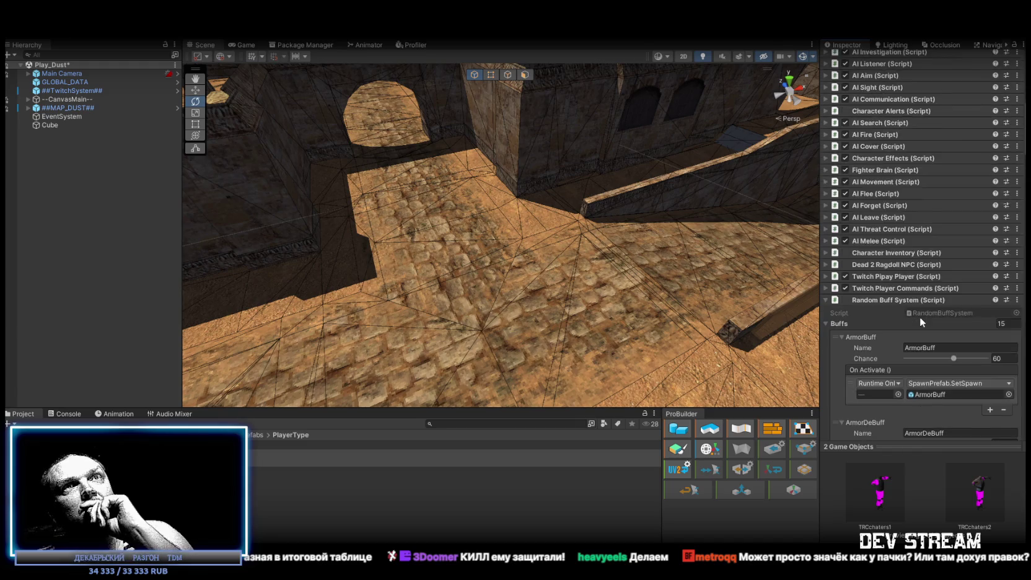
scroll(920, 316, "up", 10)
left_click_drag(470, 214, 434, 191)
mouse_move(535, 195)
left_mouse_down()
mouse_move(533, 205)
mouse_move(750, 207)
mouse_move(517, 220)
left_mouse_up()
scroll(517, 221, "up", 5)
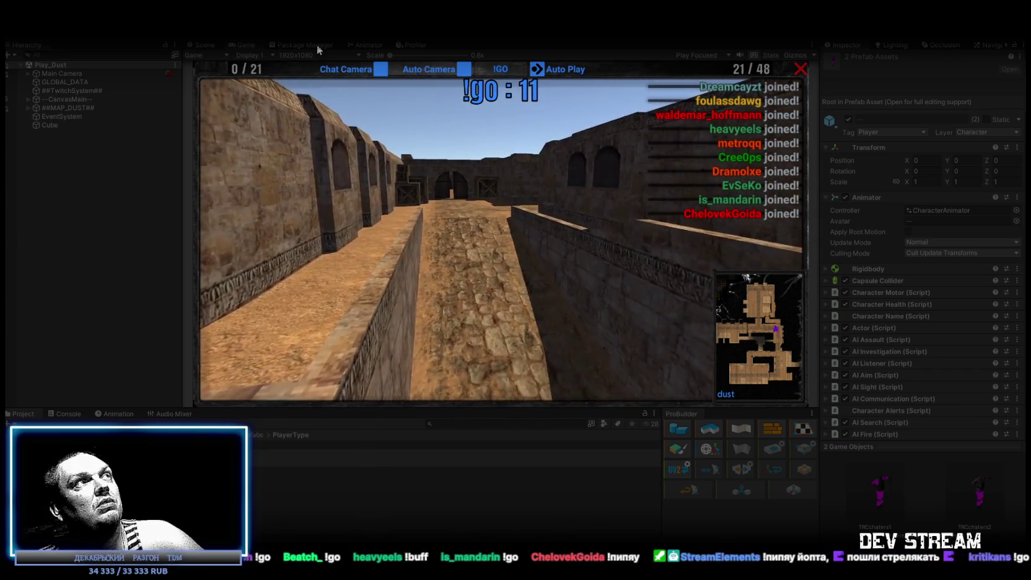
Maximize the Game view with Shift+Space over the Hierarchy, Inspector and Project panels
key("shift+space")
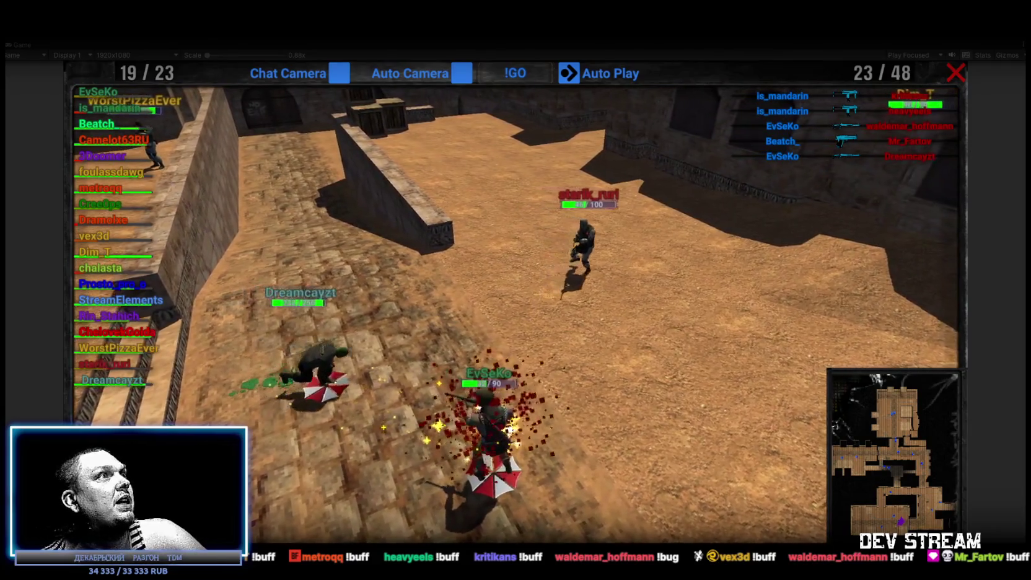
Show the Name/kill/help/dmg/win/fb scoreboard while the Dust round plays
key("Tab")
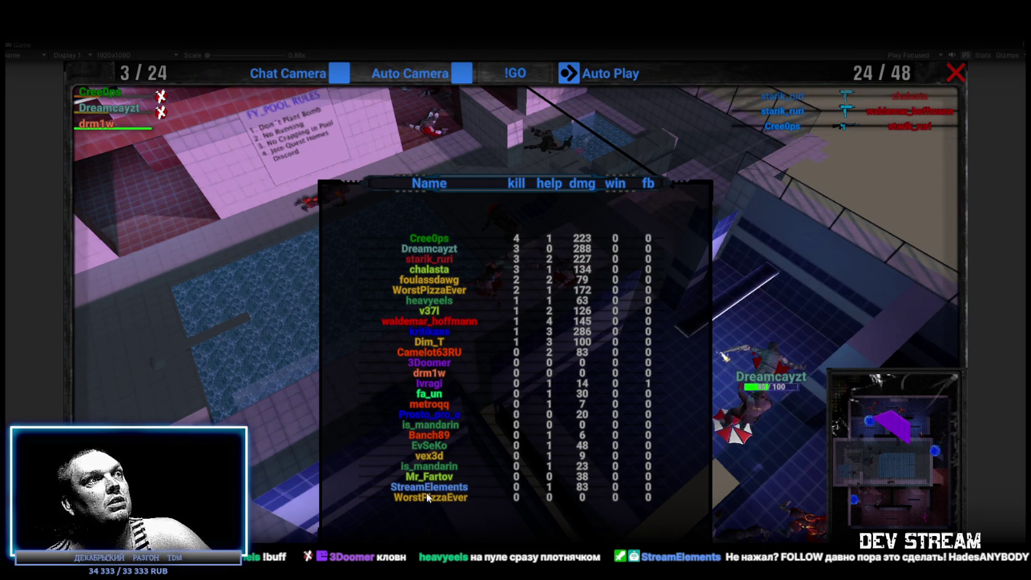
Close the scoreboard and watch the pool round until 2 of 24 fighters remain, then restore the editor layout
key("Tab")
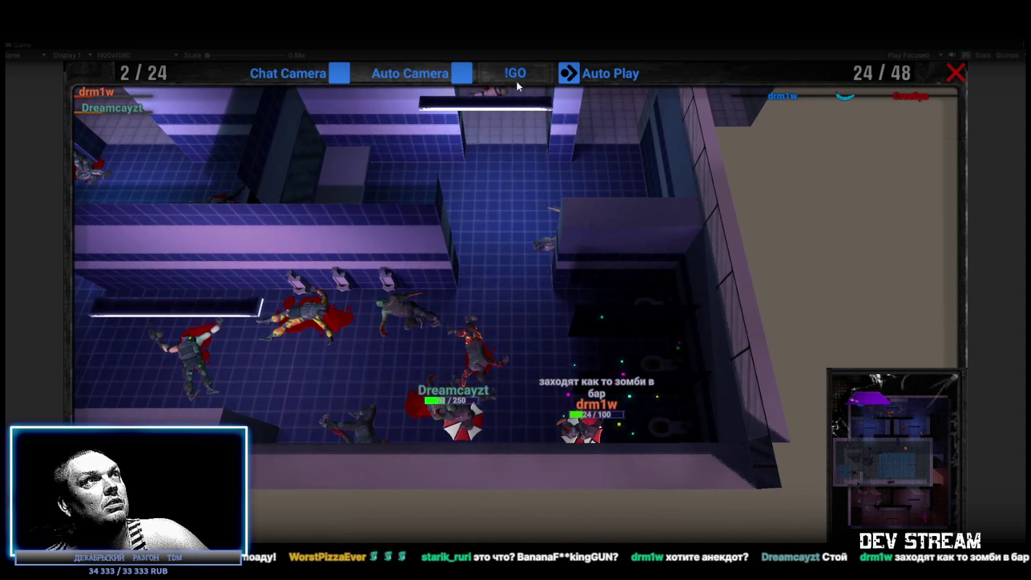
key("shift+space")
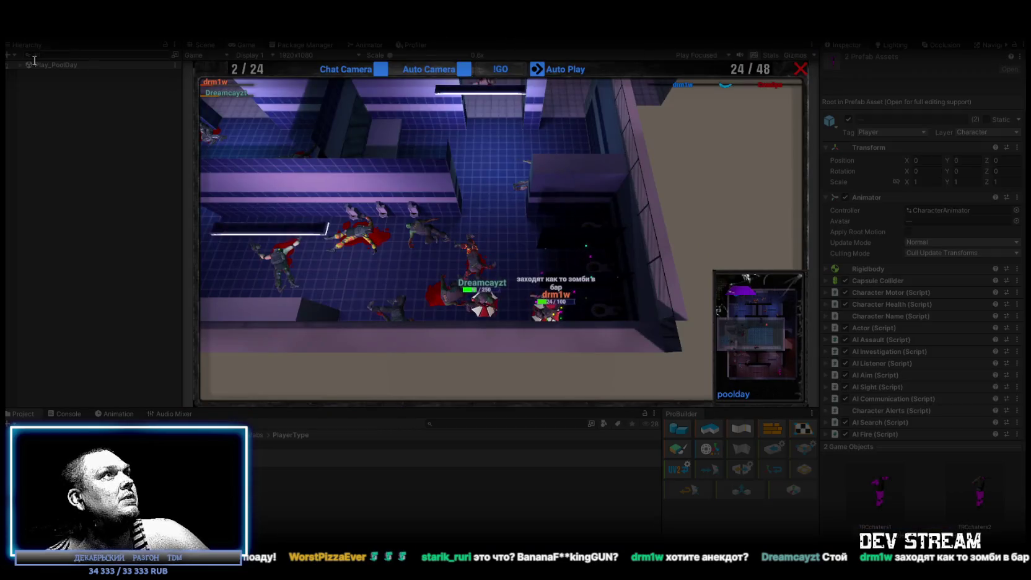
Select TwitchPlayer_drm1w under Play_PoolDay, uncheck Is Taking Damage in Character Health, and return to the Game view
key("ctrl+1")
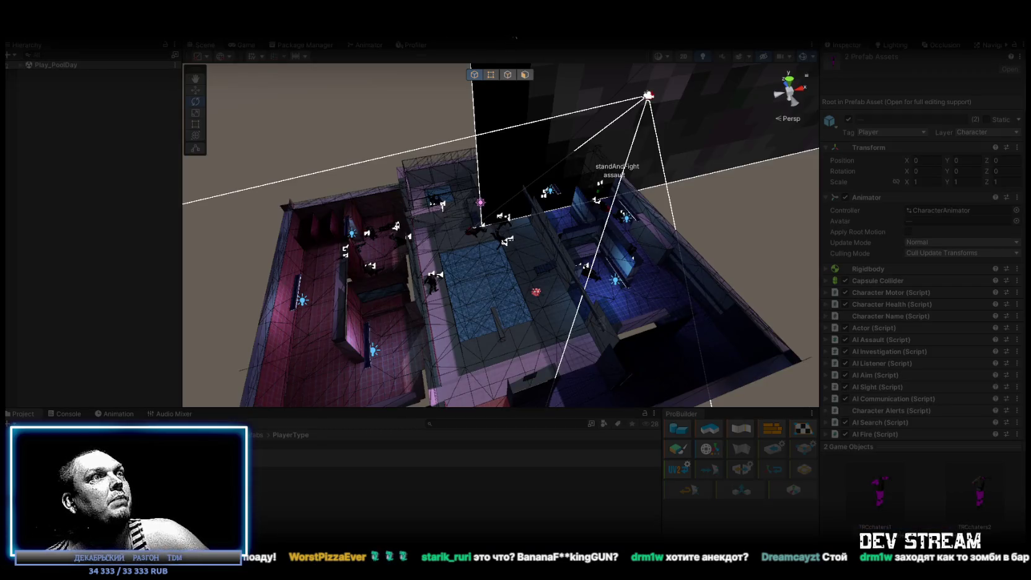
left_click(21, 65)
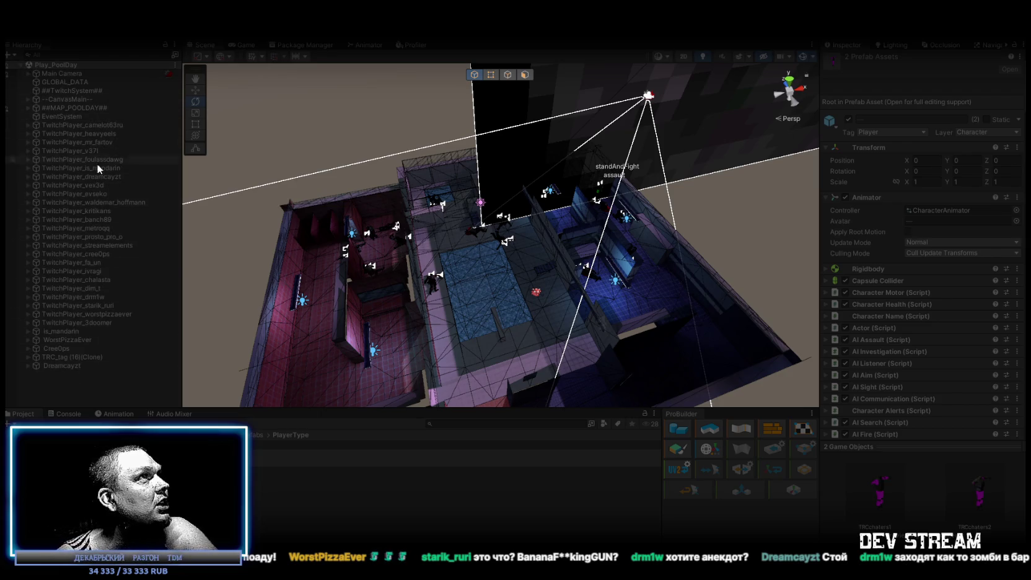
left_click(104, 297)
scroll(900, 376, "down", 3)
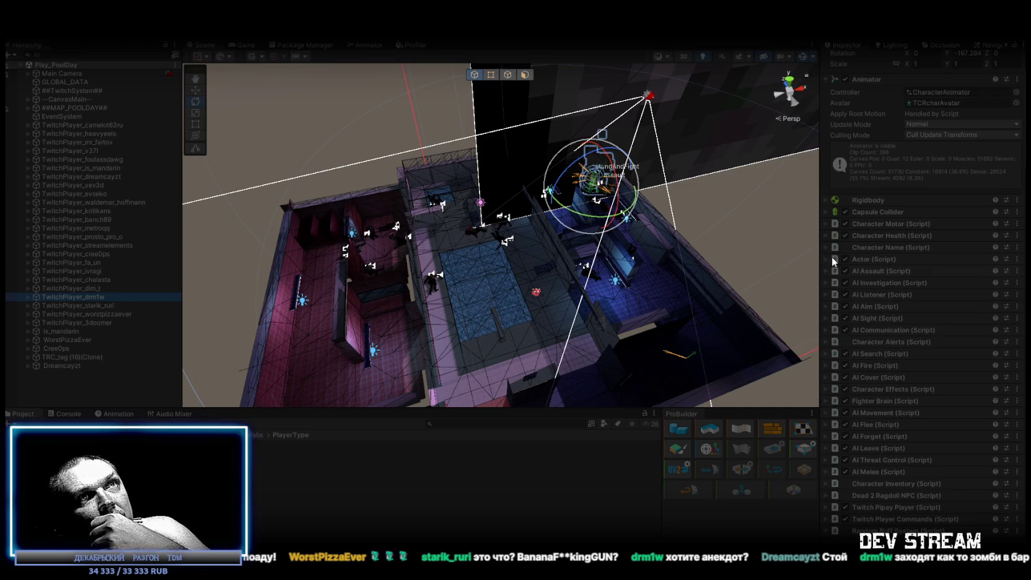
left_click(825, 235)
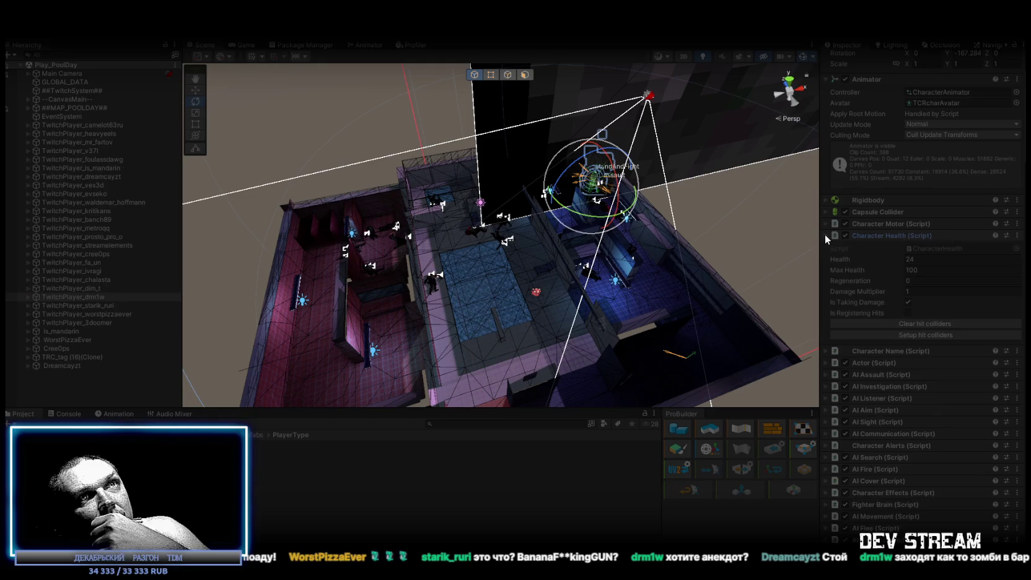
left_click(907, 302)
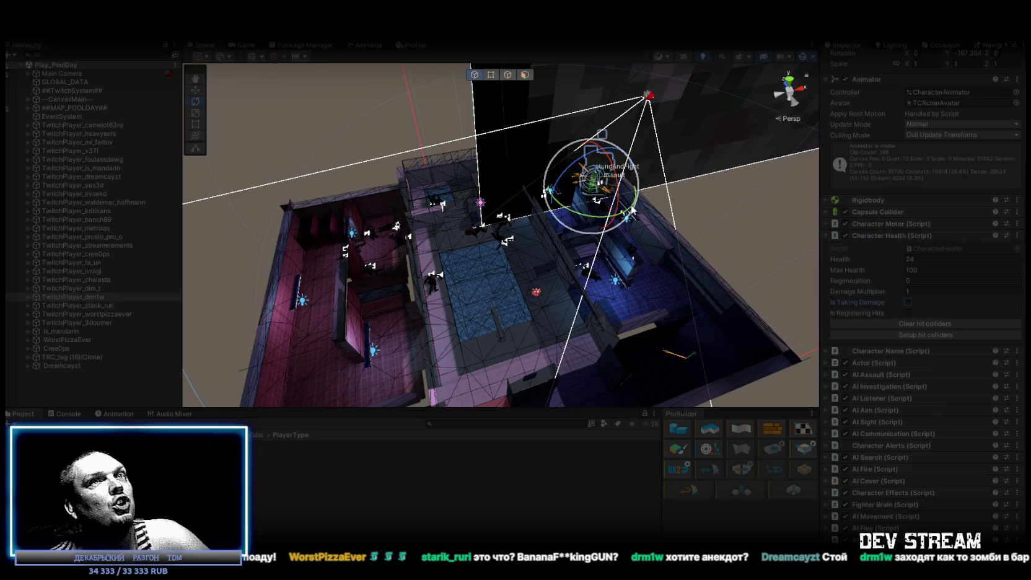
left_click(245, 45)
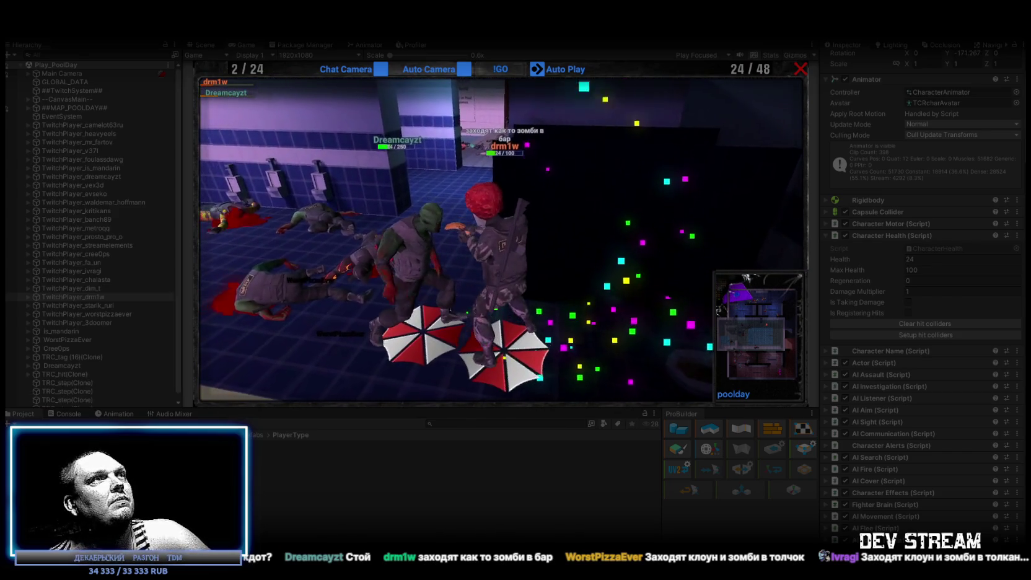
Check the match scoreboard, then maximize the Game view on the newly loaded brick-walled map
key("Tab")
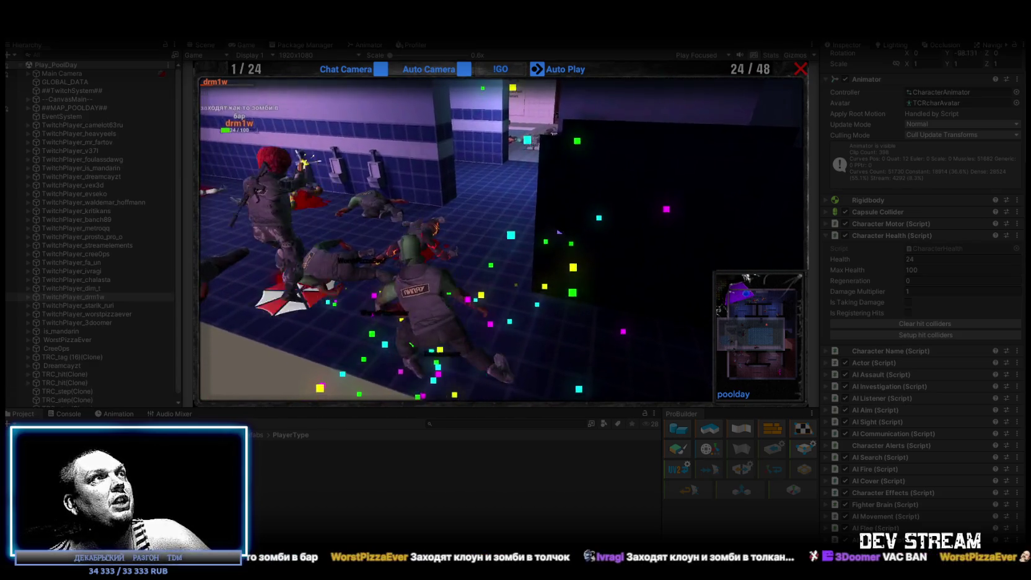
key("Tab")
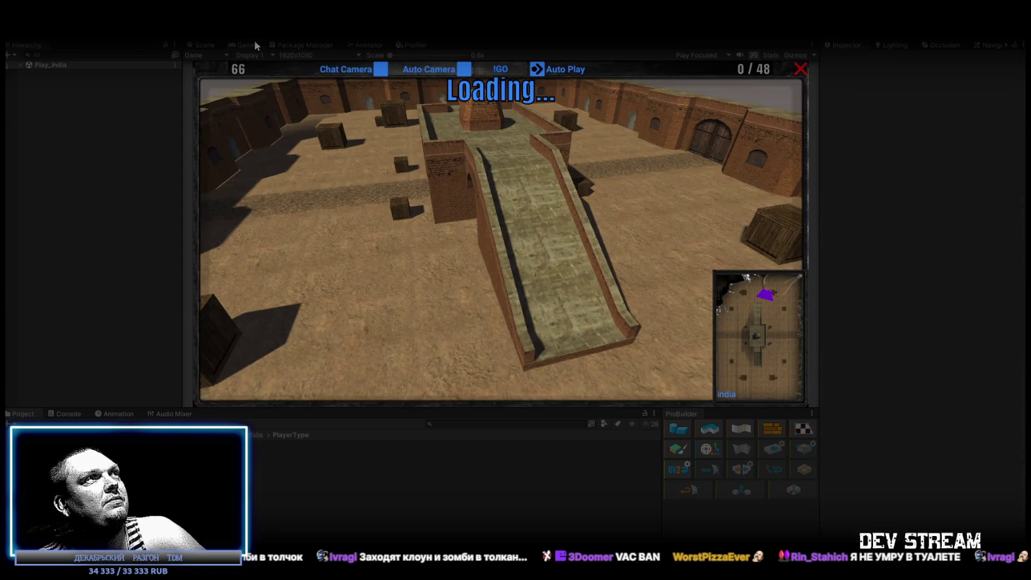
double_click(247, 43)
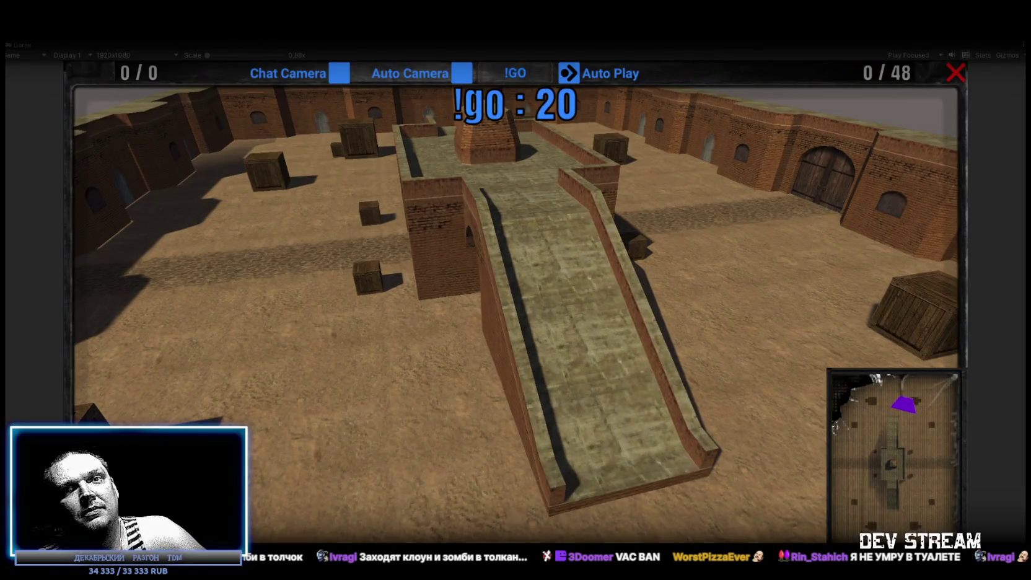